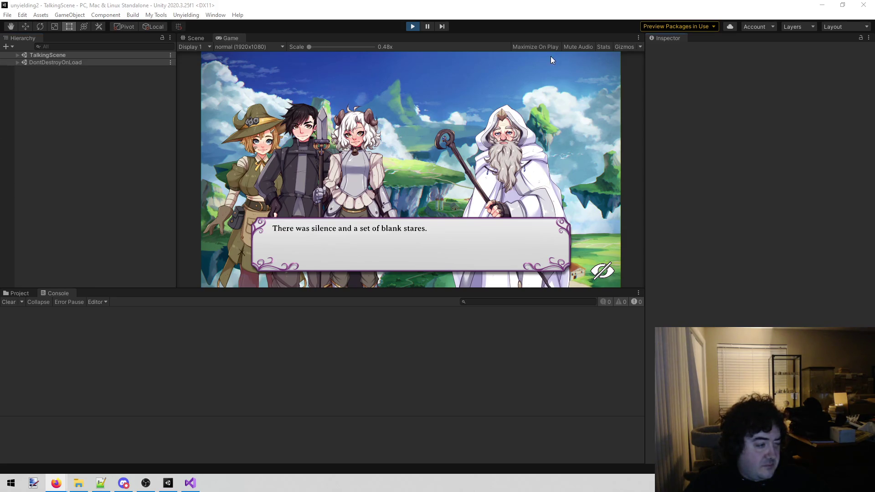
Switch from the running Unity game to Firefox, where the Curse Warrior promo video plays
key(alt+Tab)
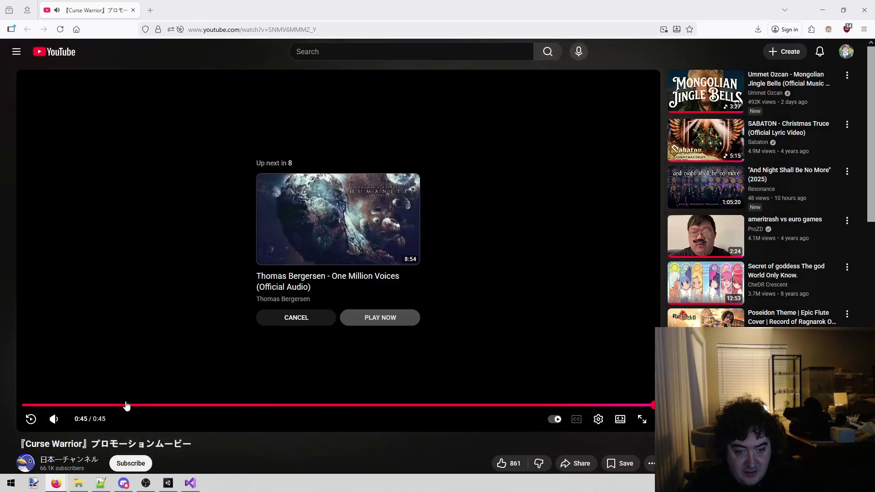
Rewatch the Curse Warrior promo from 0:07, pausing on the witch image before resuming playback
click(129, 405)
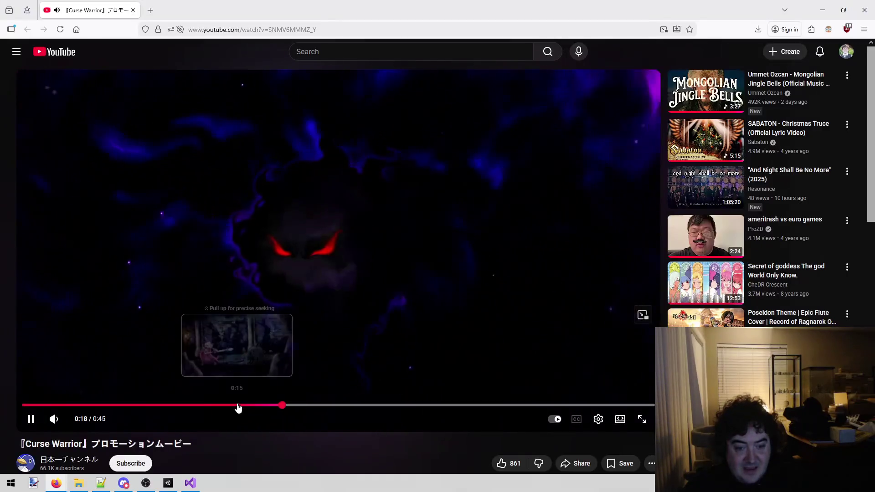
click(241, 405)
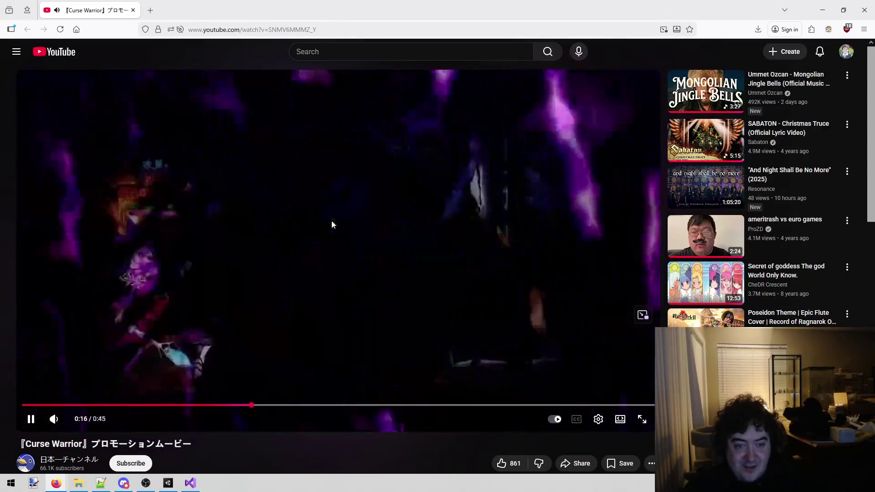
click(288, 260)
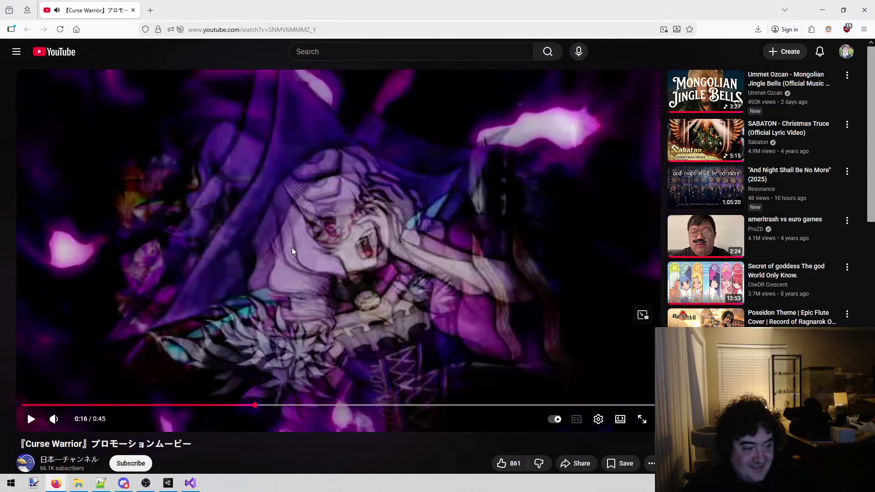
click(291, 248)
click(299, 229)
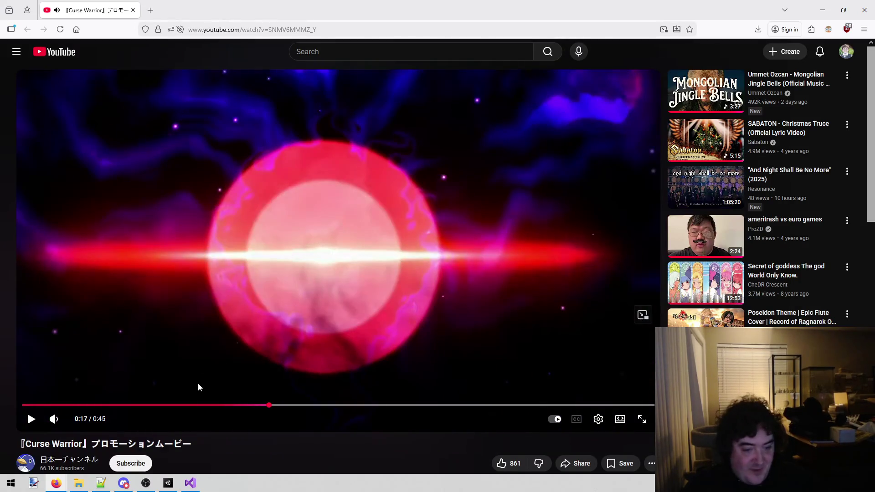
click(259, 405)
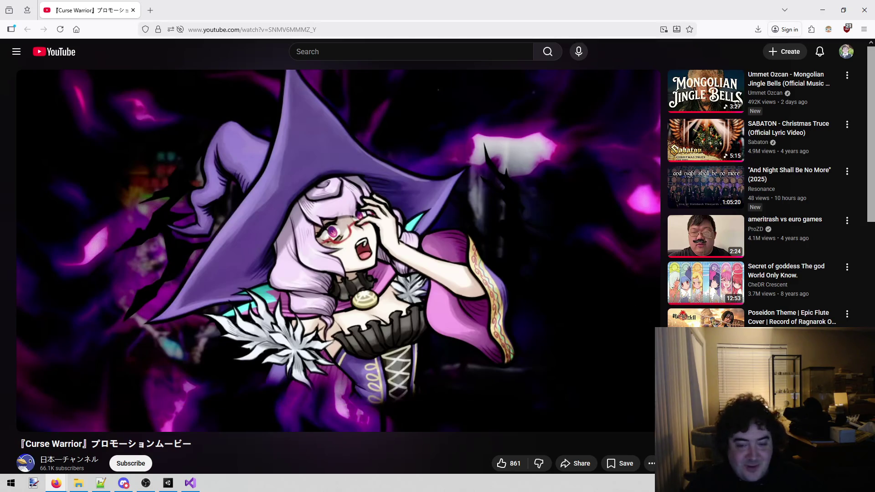
click(403, 190)
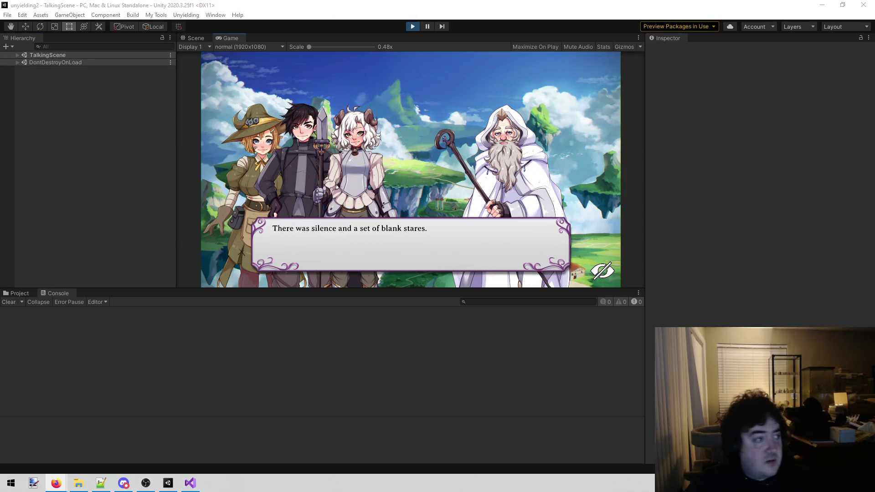
Switch from Unity to the Firefox window showing Google Images results for 'mistover'
key(alt+Tab)
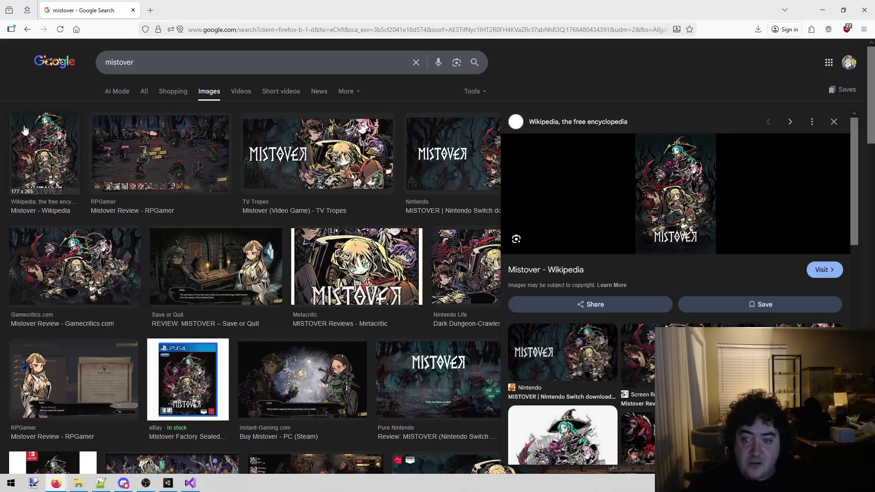
Scroll further down the Mistover image results, then un-maximize Firefox and move it left
scroll(246, 175, down, 3)
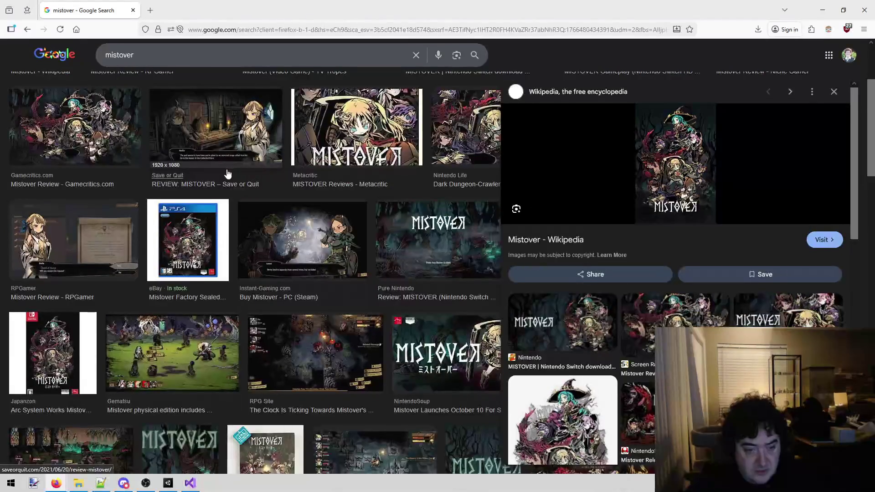
scroll(284, 349, down, 7)
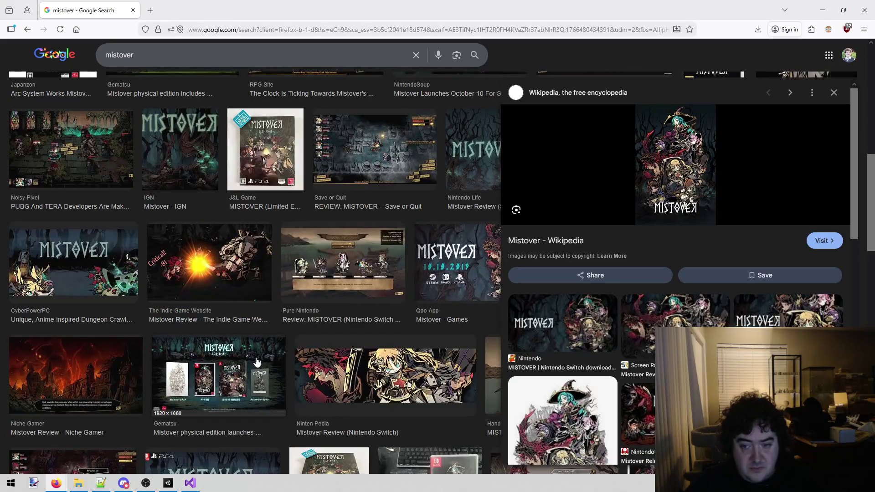
mouse_move(203, 11)
mouse_down()
mouse_move(182, 66)
mouse_move(4, 67)
mouse_up()
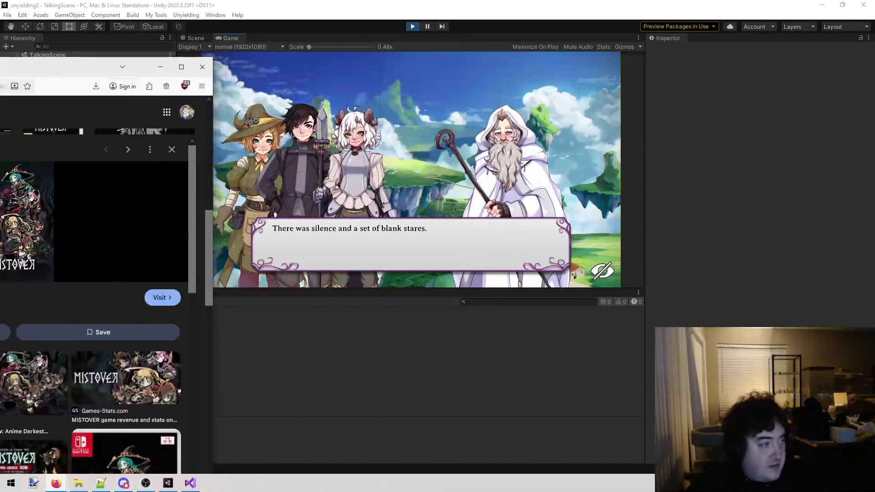
Bring the Unity editor with the running TalkingScene game in front of Firefox
key(alt+Tab)
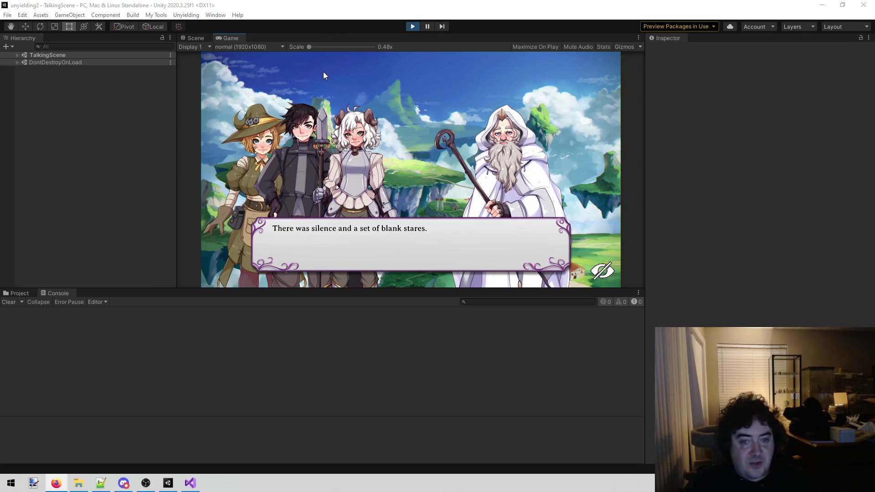
Click through the TalkingScene dialogue past the wagon-emptying bridge narration to Cotton's bad-weather line
click(352, 83)
click(352, 82)
click(352, 83)
click(352, 83)
click(352, 83)
click(352, 83)
click(352, 83)
click(351, 83)
click(352, 83)
click(352, 83)
click(352, 83)
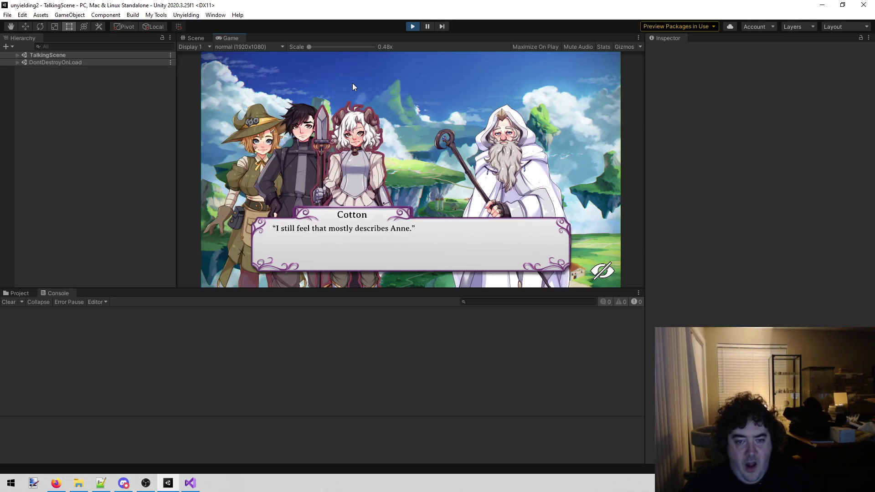
click(352, 83)
click(352, 83)
click(353, 84)
click(353, 84)
click(353, 84)
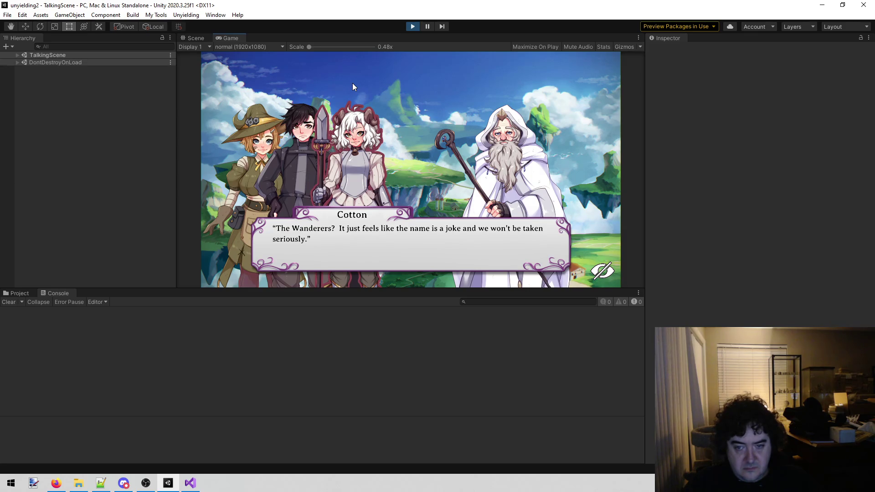
click(352, 83)
click(352, 83)
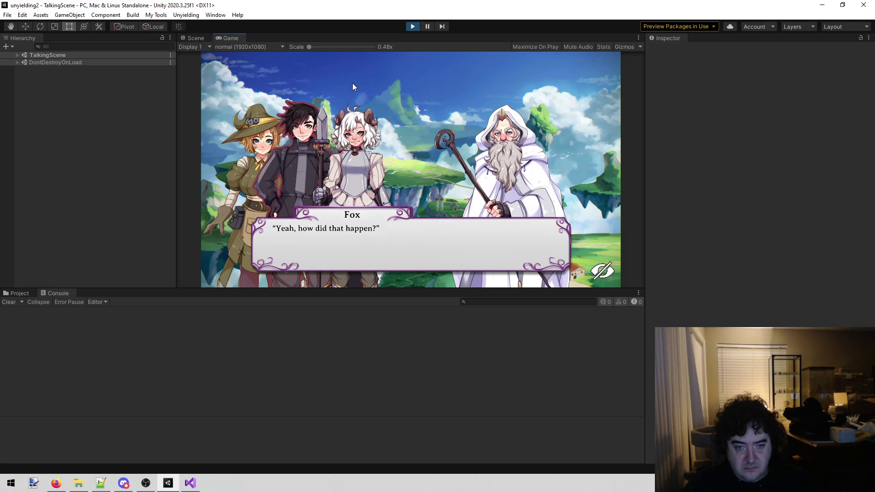
click(352, 83)
click(352, 83)
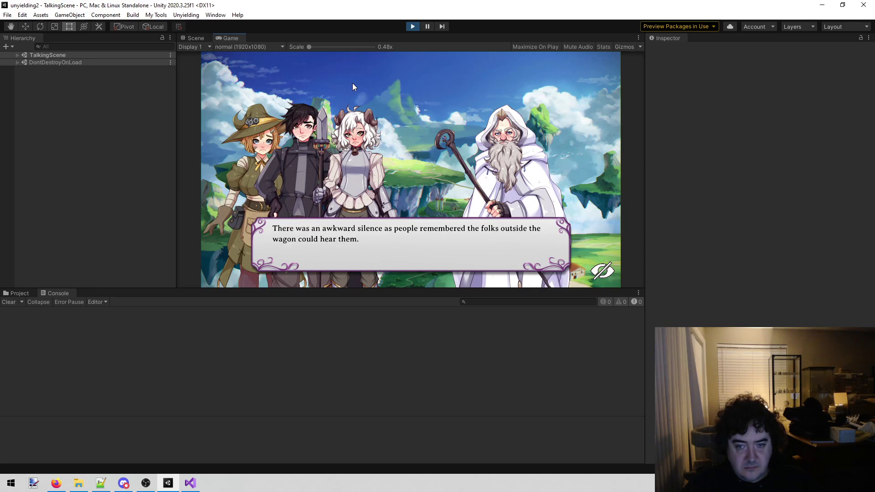
click(353, 83)
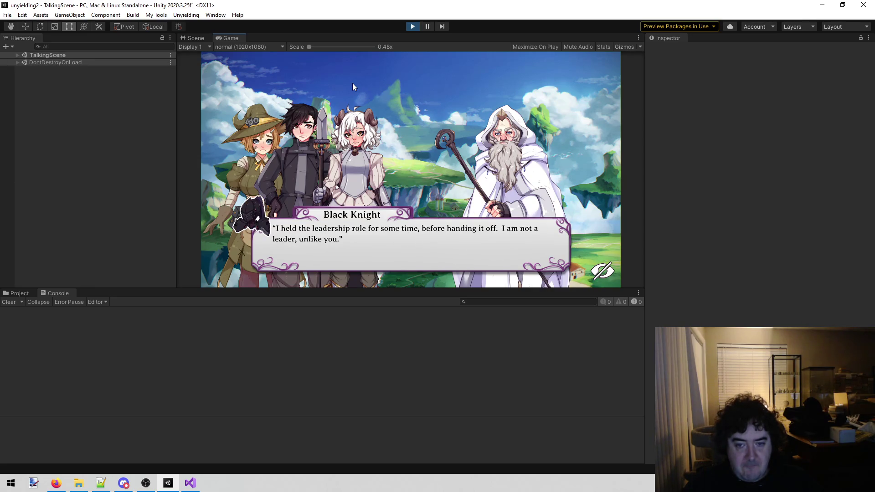
click(353, 83)
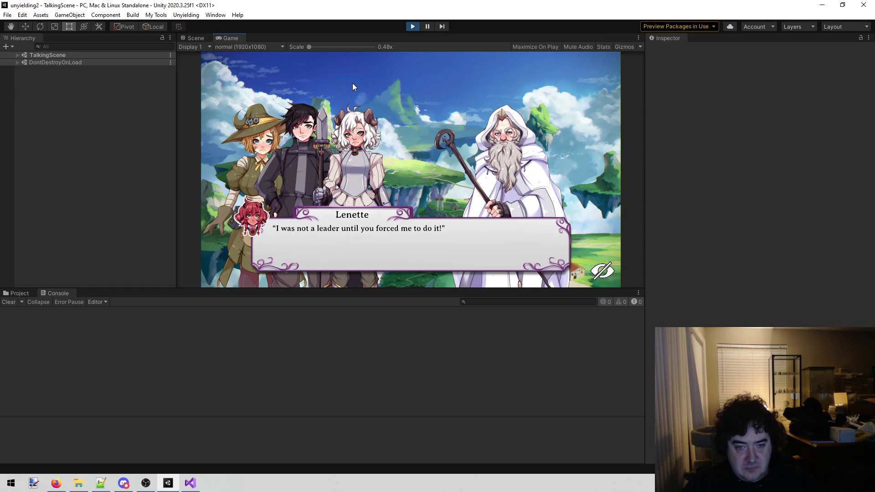
click(352, 83)
click(353, 83)
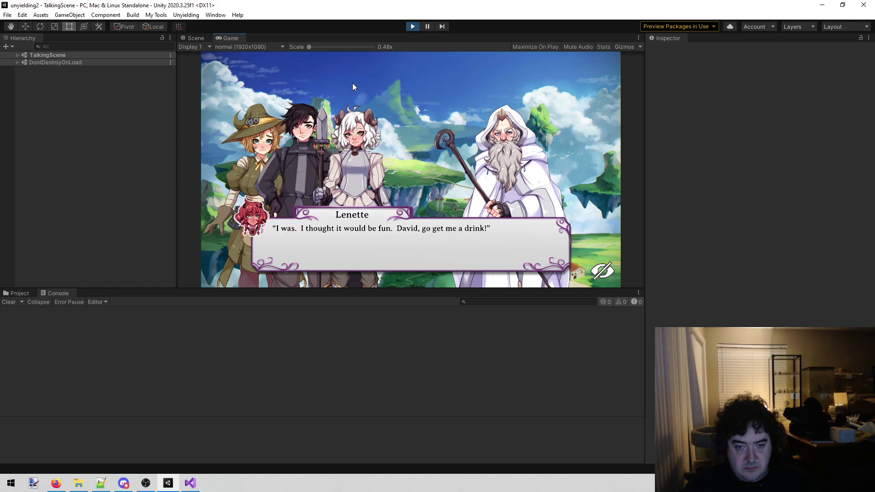
click(352, 83)
click(352, 83)
click(353, 84)
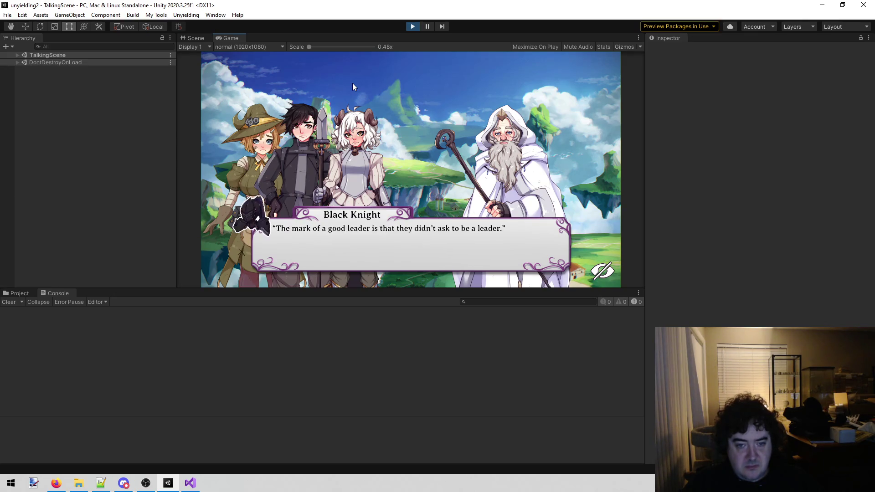
click(352, 83)
click(352, 83)
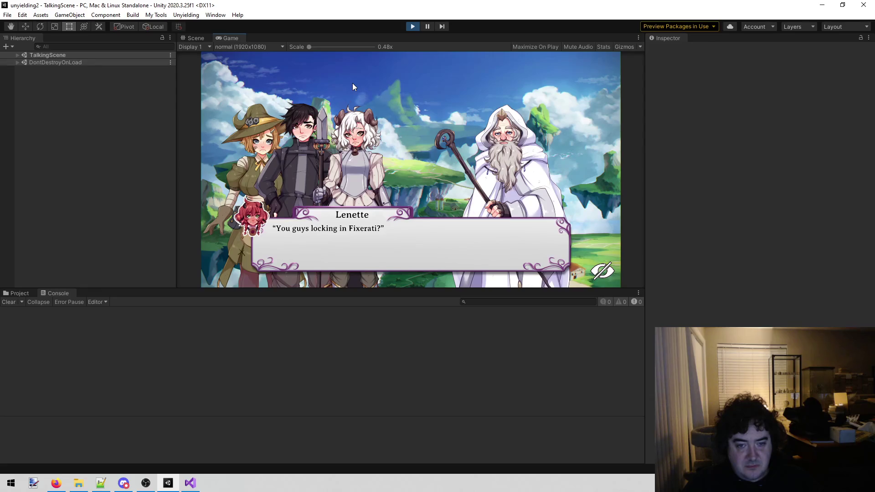
click(352, 83)
click(352, 83)
click(352, 82)
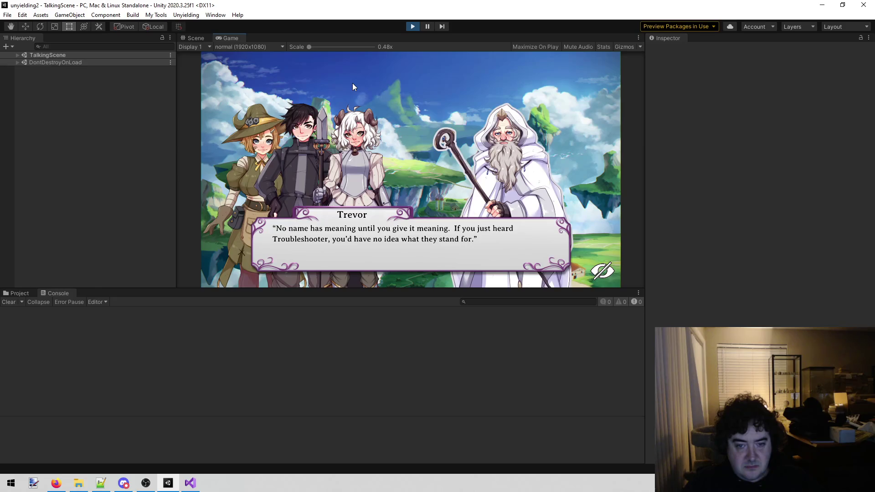
click(351, 83)
click(352, 83)
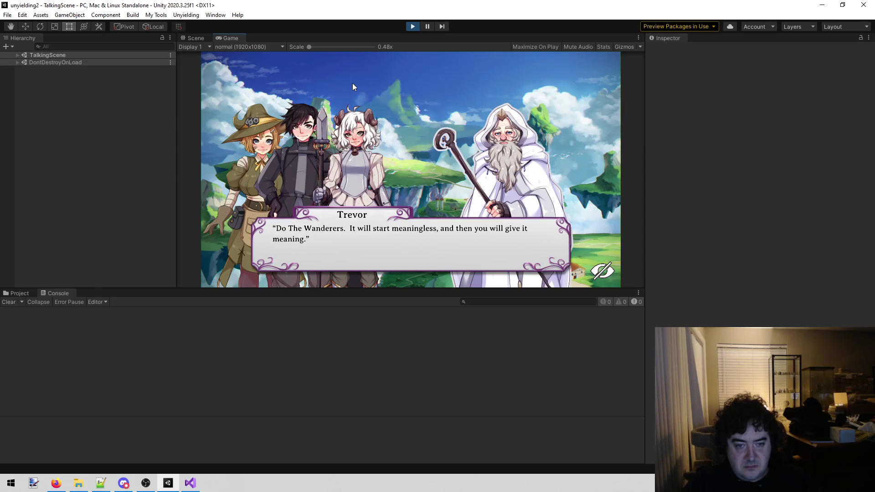
click(353, 87)
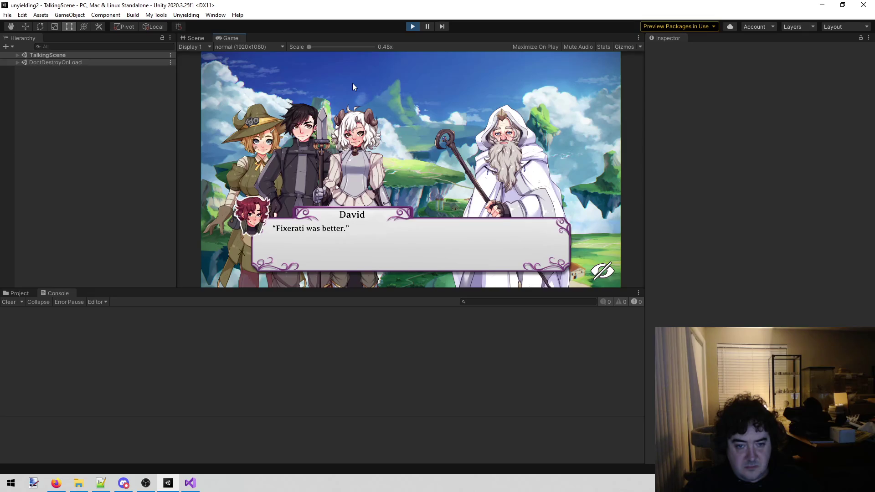
click(354, 87)
click(354, 87)
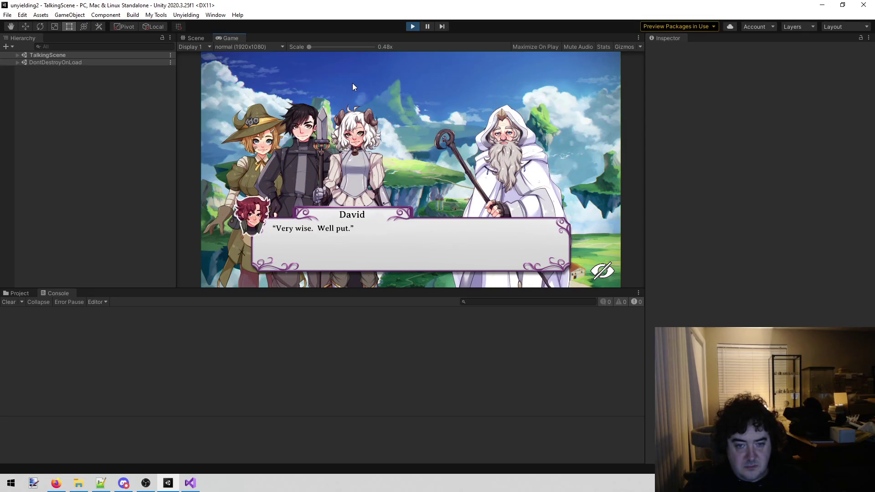
click(354, 87)
click(354, 86)
click(353, 86)
click(353, 84)
click(353, 84)
click(353, 83)
click(353, 84)
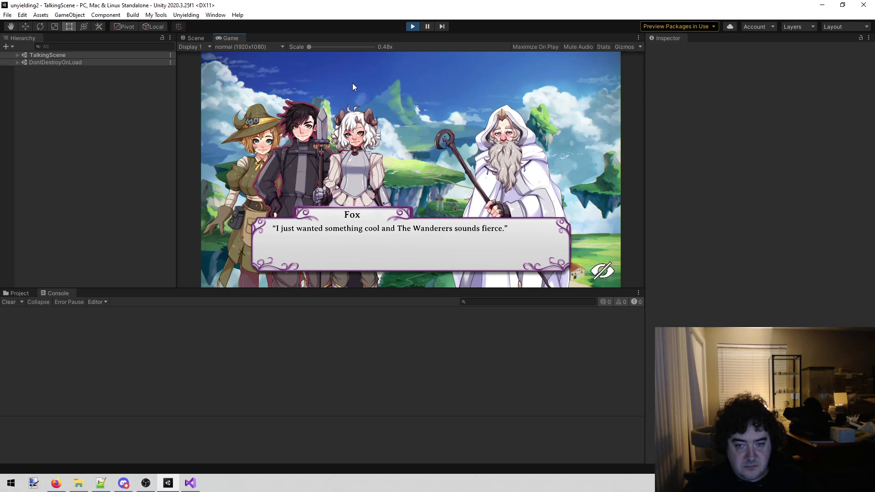
click(353, 87)
click(354, 86)
click(353, 87)
click(353, 86)
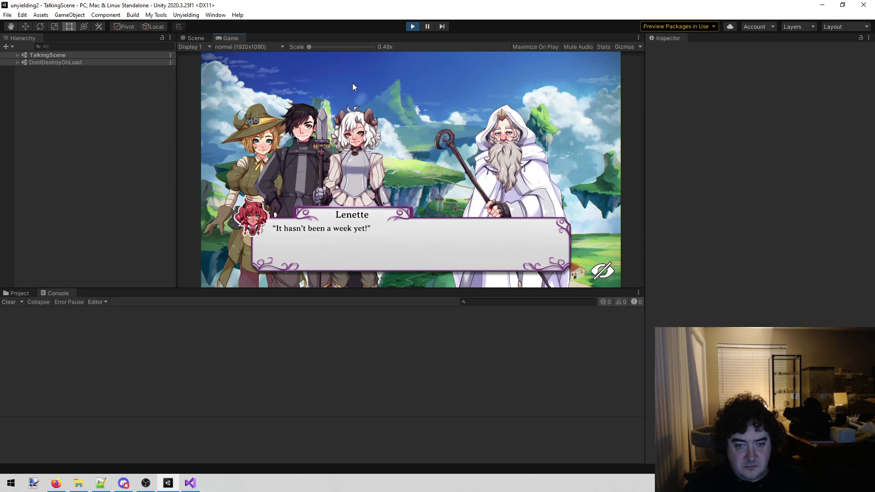
click(354, 87)
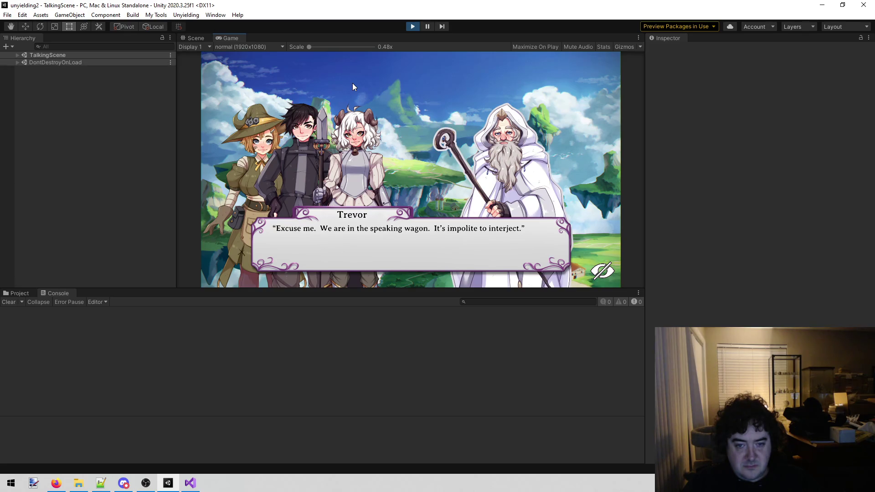
click(353, 86)
click(353, 87)
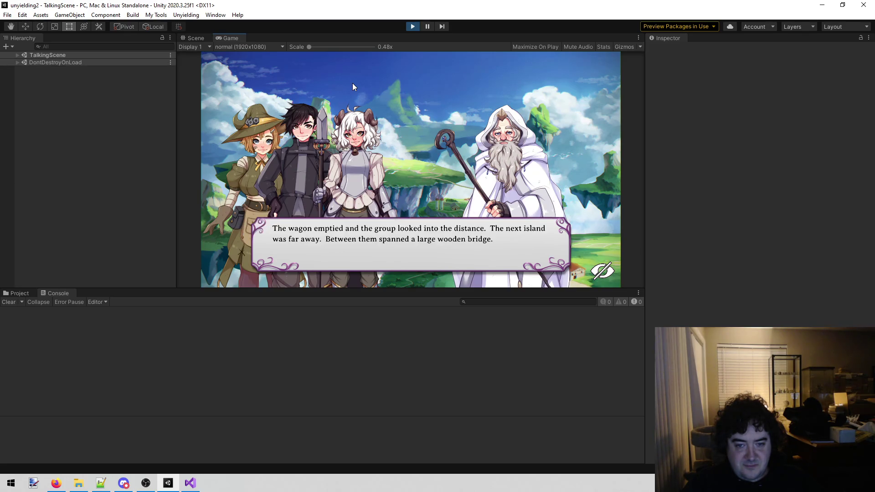
click(353, 87)
click(353, 87)
Advance through Cotton, Sara, Anne, Fox, David and Lenette's lines to the bridge rocking narration
click(354, 87)
click(353, 84)
click(354, 88)
click(353, 88)
click(353, 88)
click(351, 88)
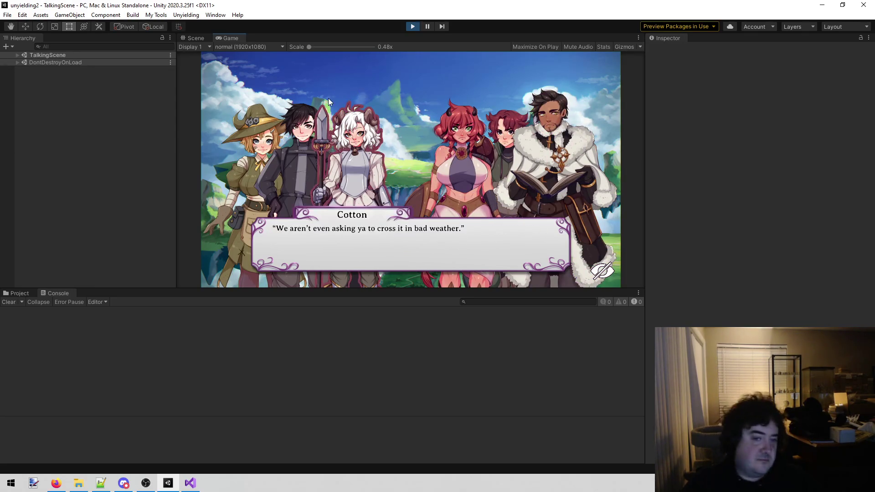
click(329, 97)
click(322, 108)
click(319, 110)
click(318, 109)
click(318, 110)
click(318, 109)
click(318, 109)
click(318, 109)
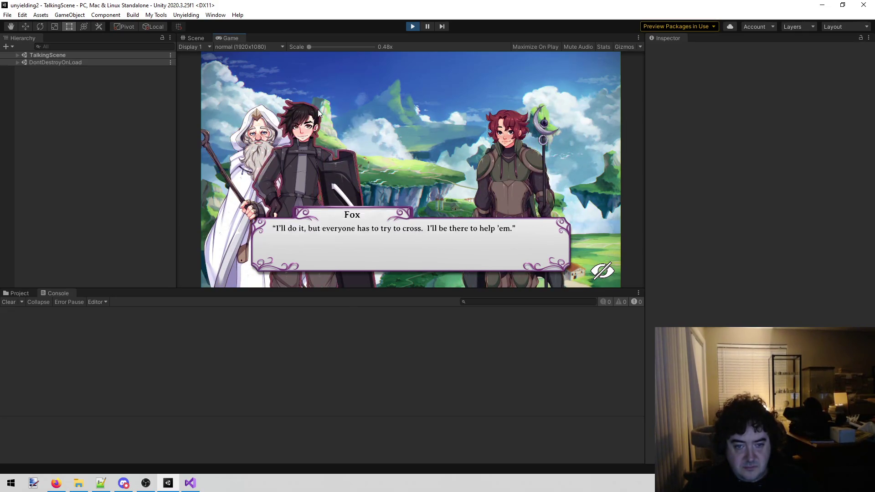
click(318, 109)
click(318, 110)
click(318, 109)
click(319, 110)
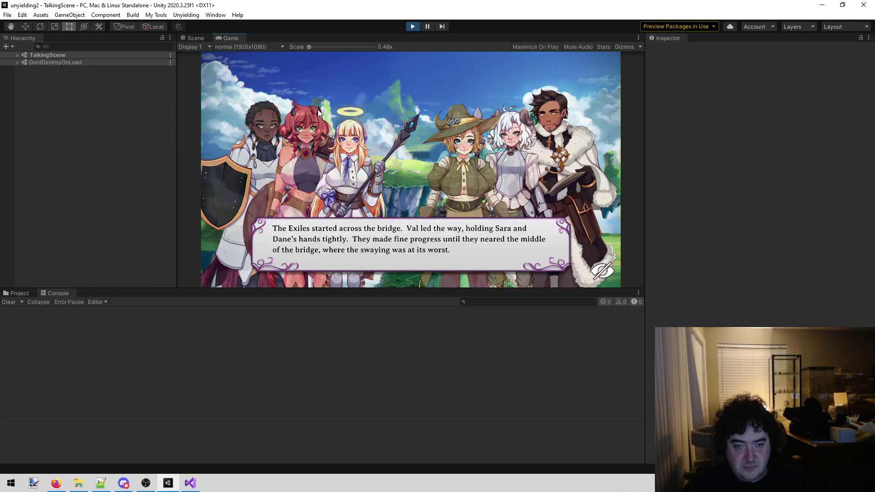
click(318, 110)
click(318, 111)
click(314, 114)
click(314, 114)
click(314, 114)
click(314, 114)
Play through the bridge crossing until Trevor and Rose arrive, then switch to Visual Studio
click(314, 114)
click(313, 114)
click(345, 110)
click(346, 110)
click(345, 111)
click(345, 110)
click(346, 110)
click(345, 110)
click(345, 110)
click(345, 110)
click(345, 111)
click(346, 110)
click(345, 111)
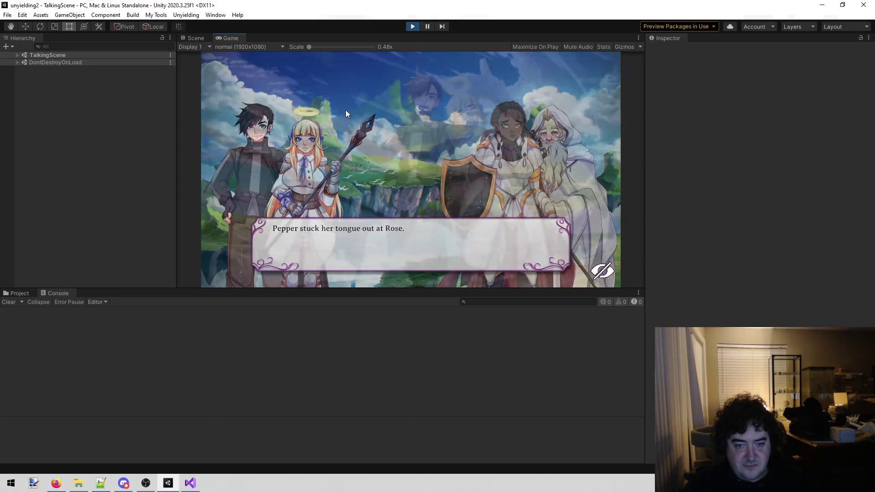
click(346, 110)
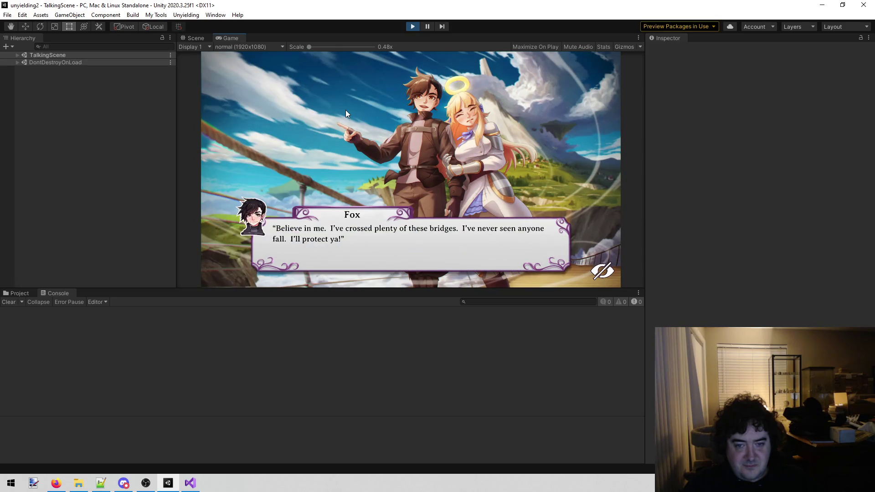
click(345, 110)
click(346, 111)
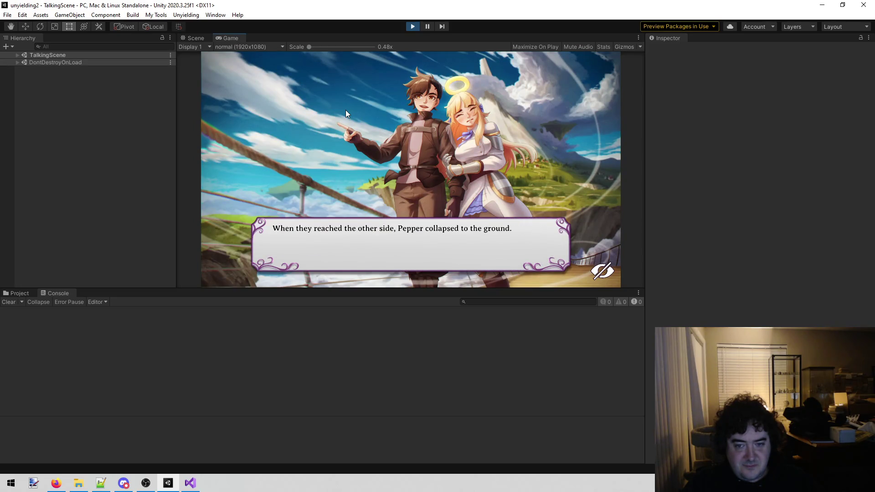
click(345, 110)
click(346, 110)
click(346, 110)
click(346, 114)
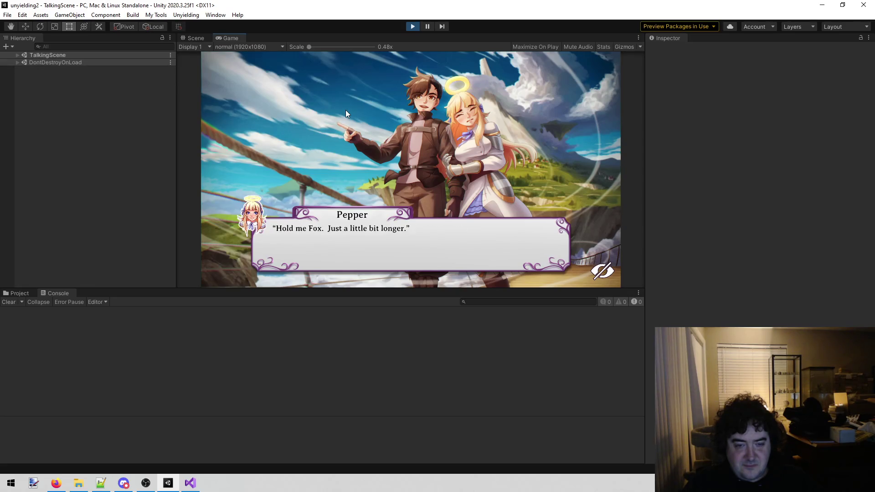
click(345, 111)
click(345, 111)
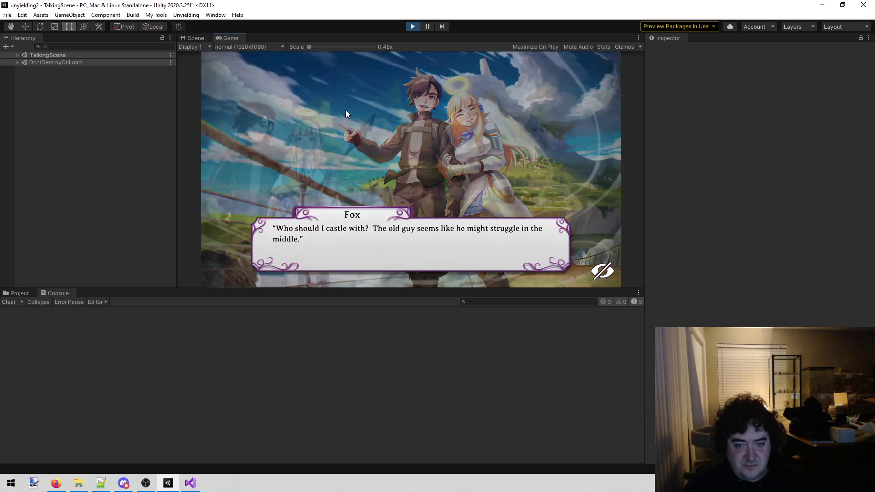
click(346, 111)
click(345, 111)
click(346, 113)
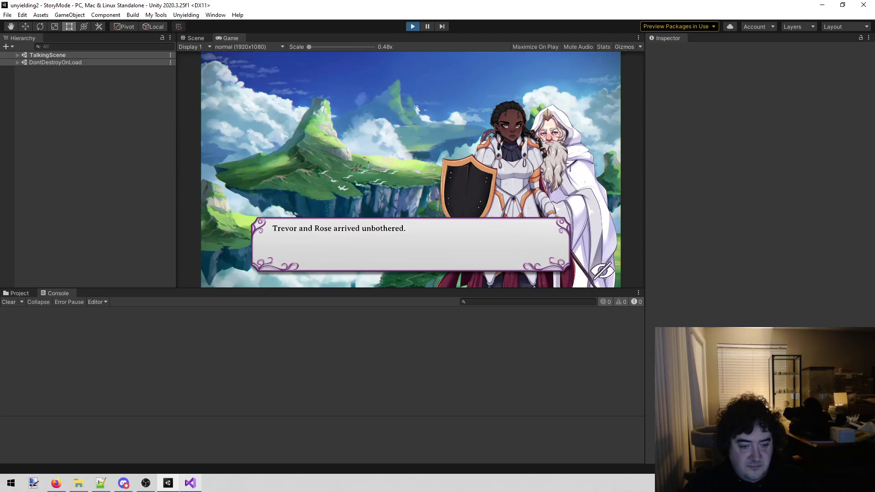
click(197, 484)
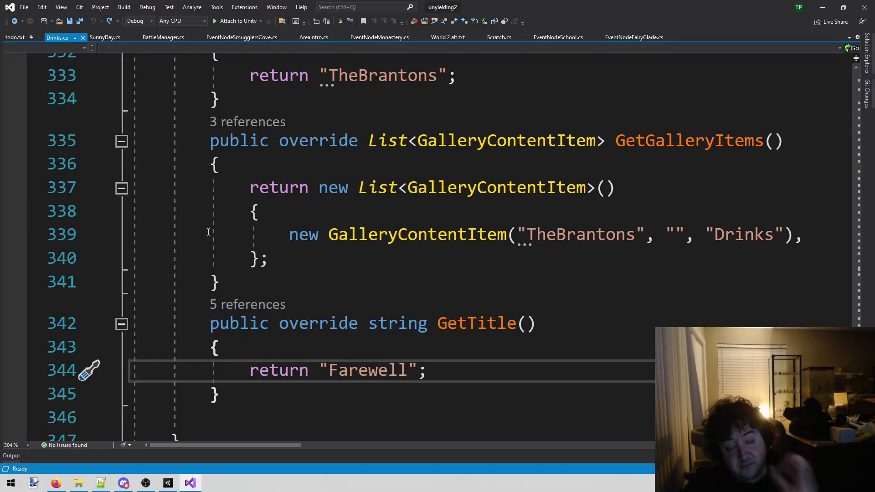
Return from Visual Studio's Drinks.cs to the Unity editor showing the StoryMode scene
click(168, 484)
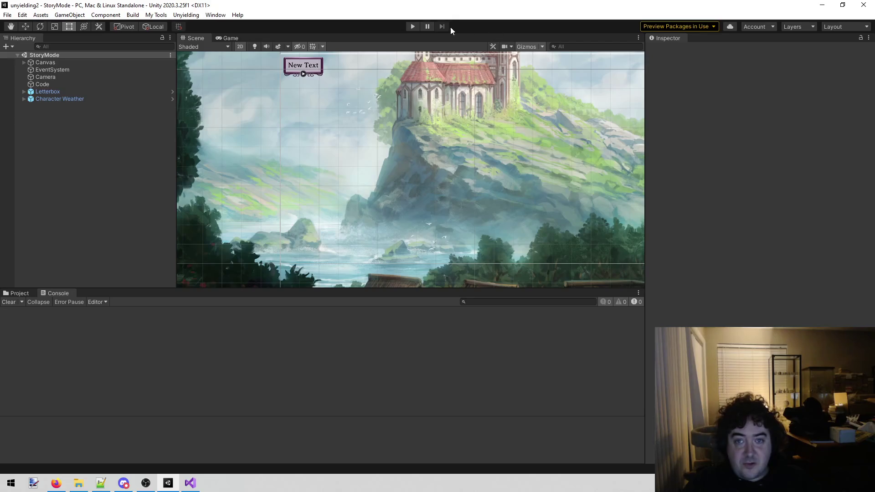
Enter Play mode, fast-forward via Code's 'Story mode run to', load Book 4, and open Sunny Day
click(417, 27)
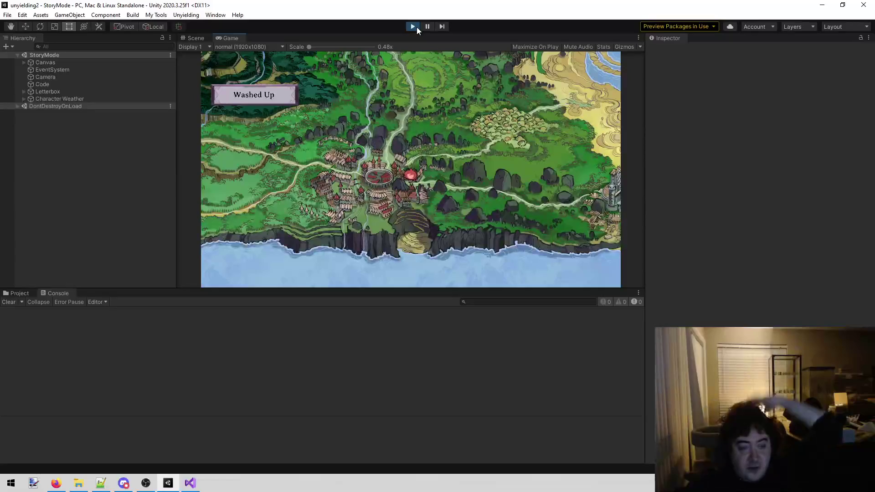
click(97, 83)
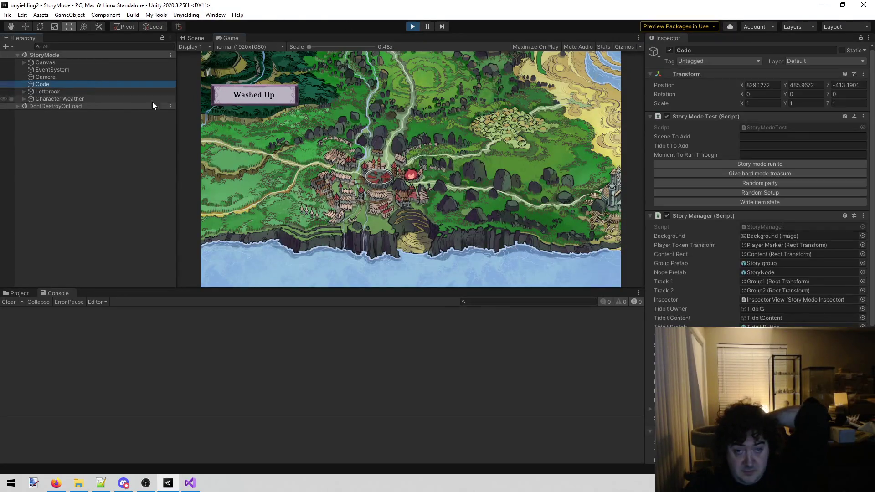
click(720, 164)
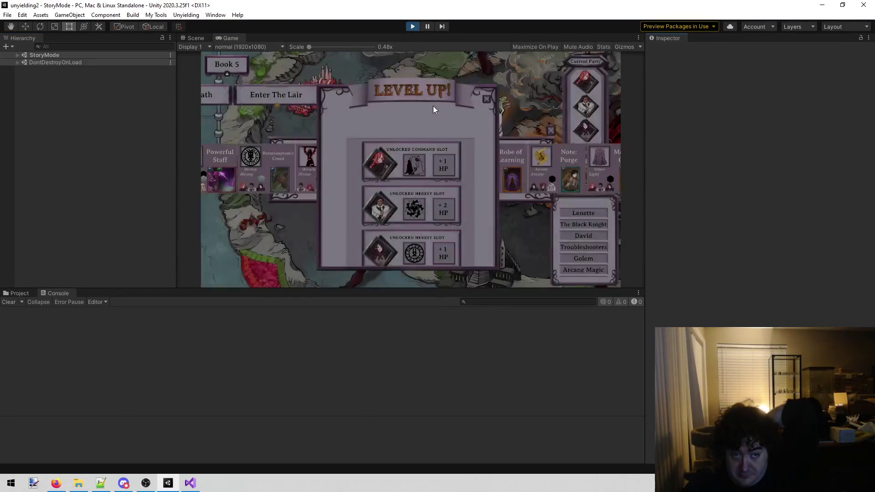
click(234, 70)
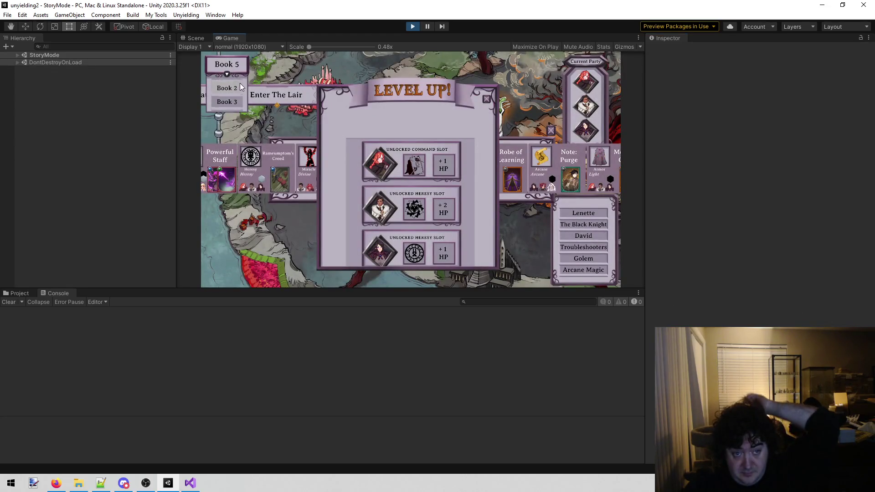
click(234, 104)
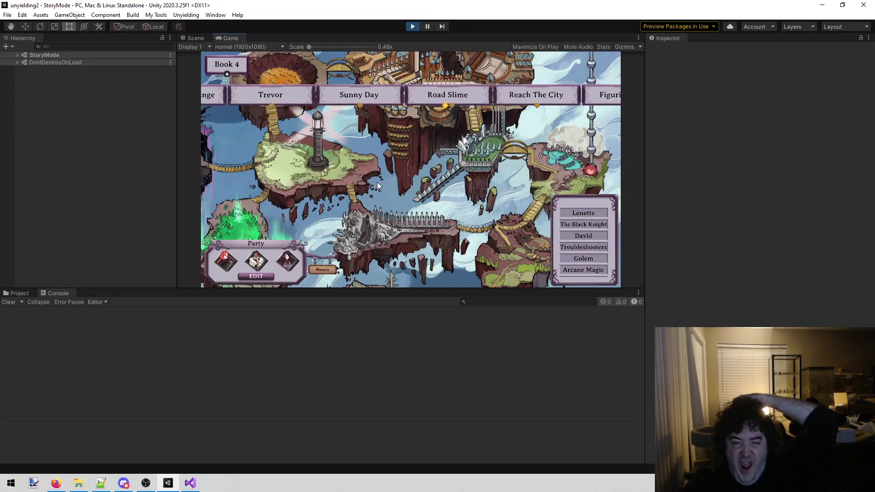
click(365, 87)
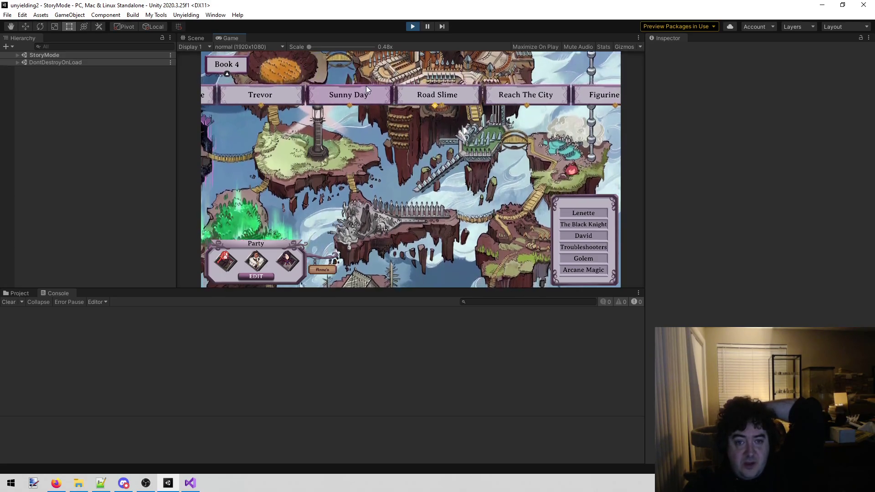
Inspect the Road Slime, More Slimes, Reach The City and Lunch stage details on the Book 4 map
click(448, 93)
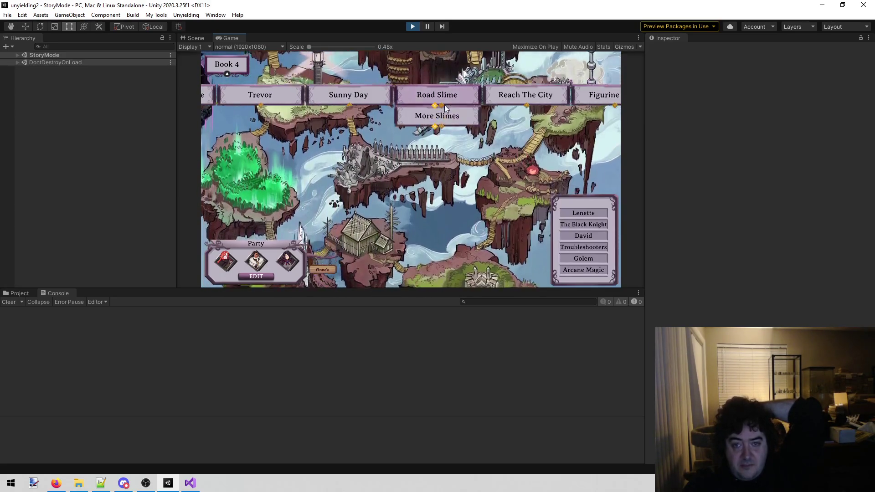
click(433, 116)
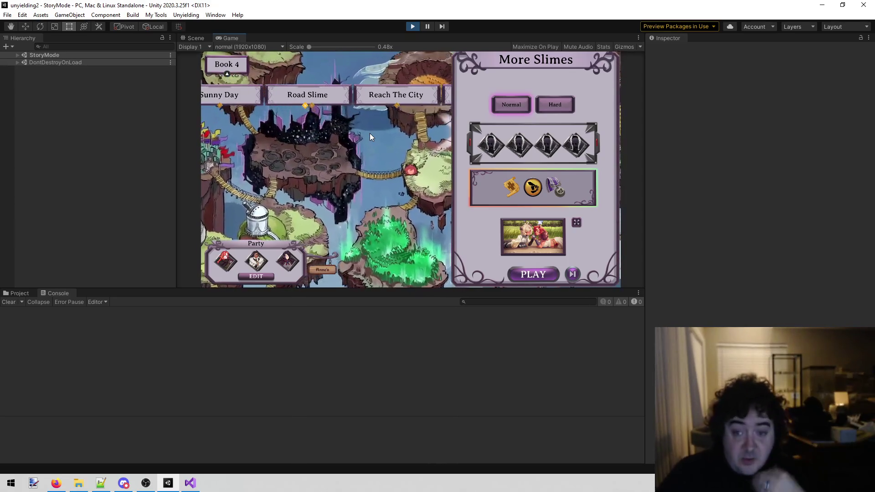
click(375, 133)
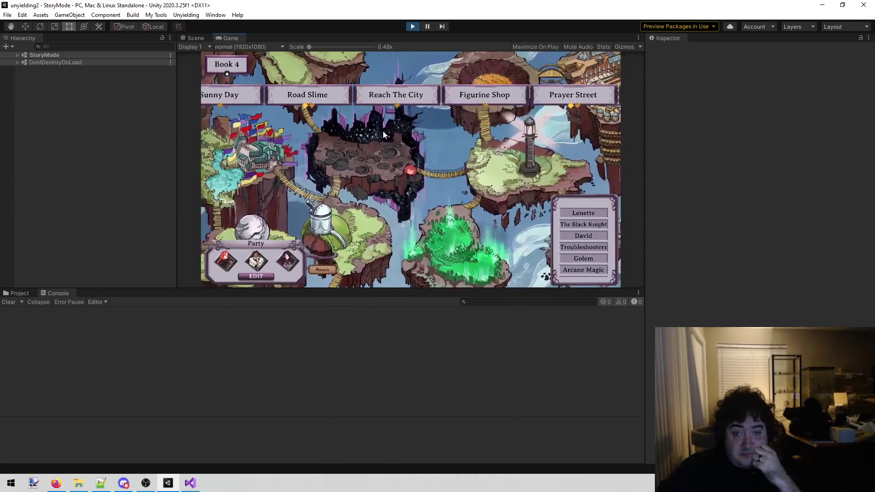
click(417, 97)
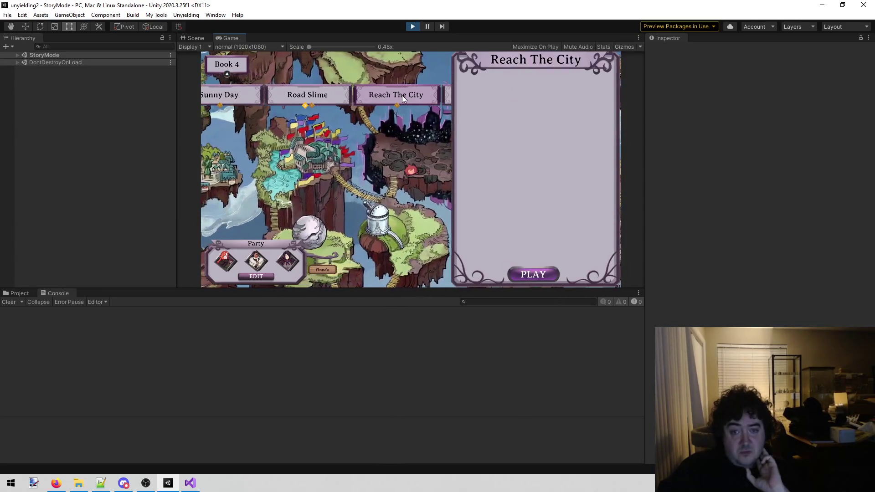
click(445, 112)
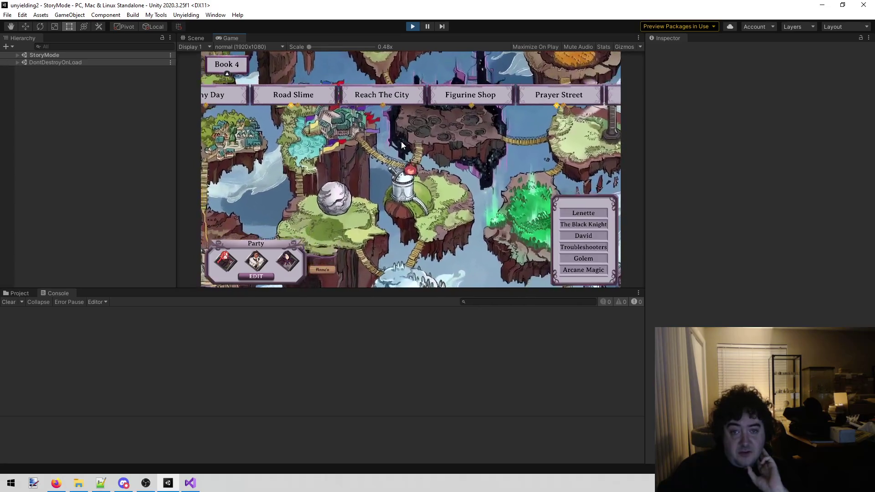
click(443, 117)
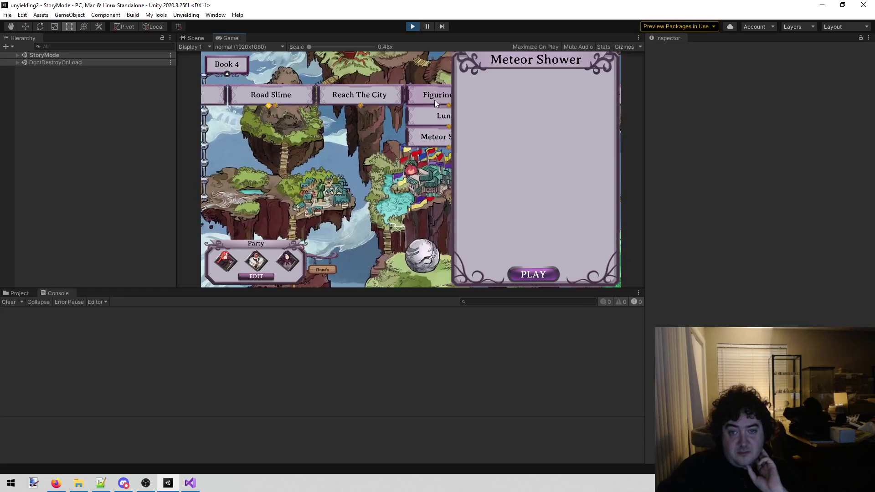
click(357, 160)
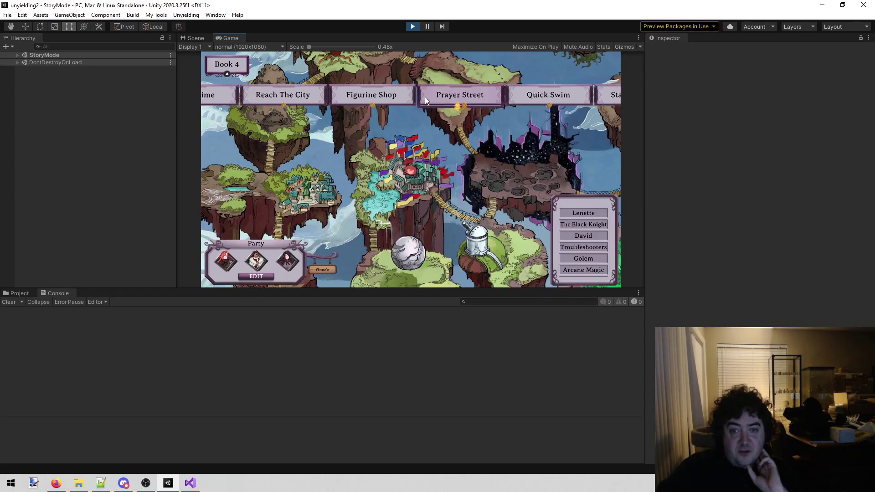
Expand Prayer Street and check the Prayer Alley, Bar Hop, Dirt Games, Quick Swim and Training stages
click(426, 94)
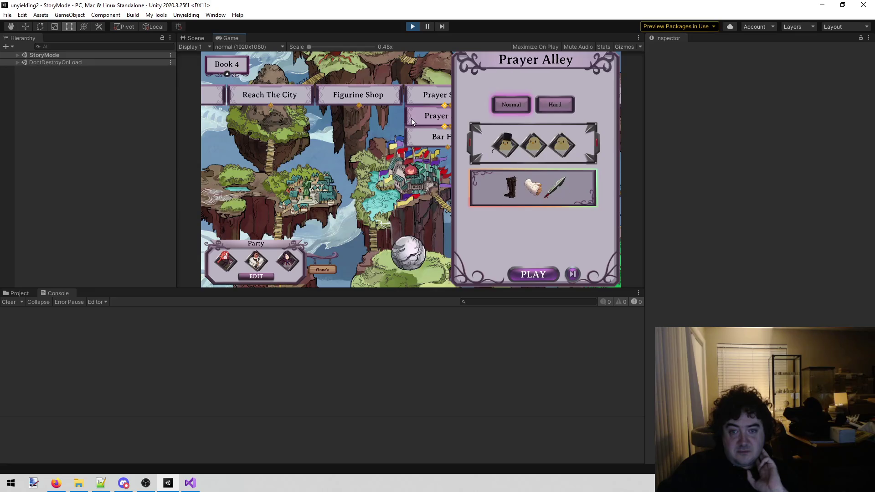
click(424, 140)
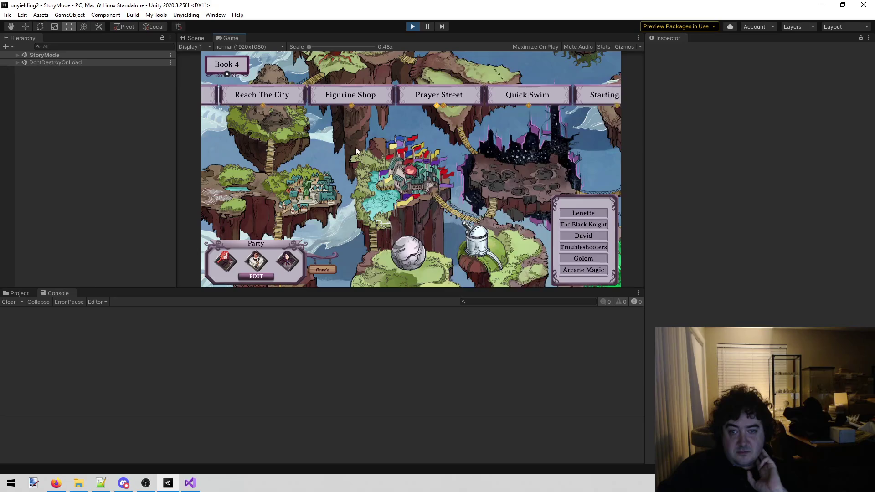
mouse_move(474, 86)
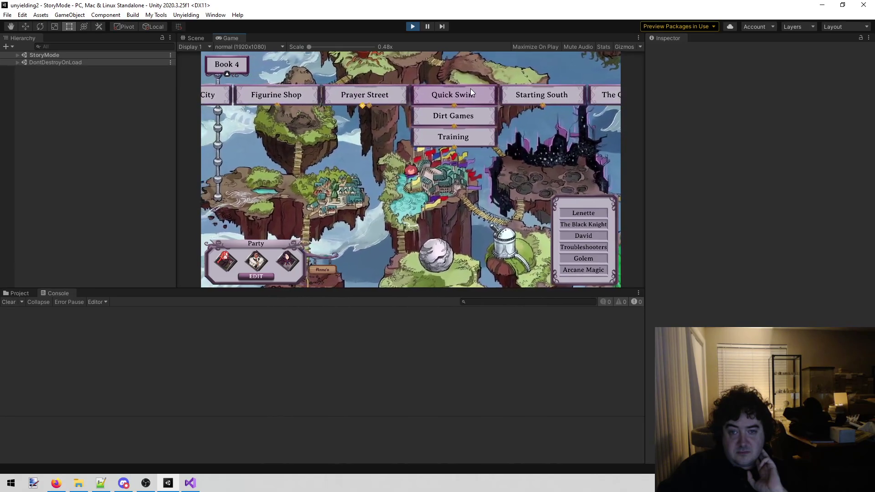
click(461, 117)
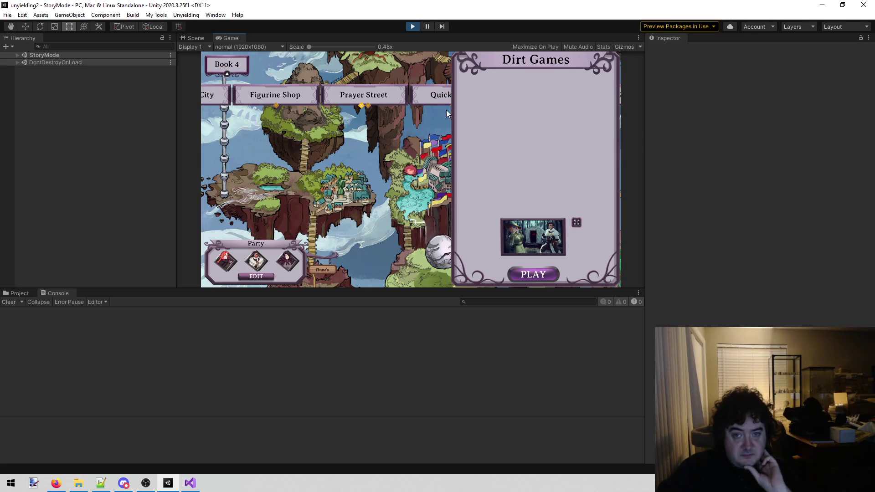
click(422, 96)
click(422, 144)
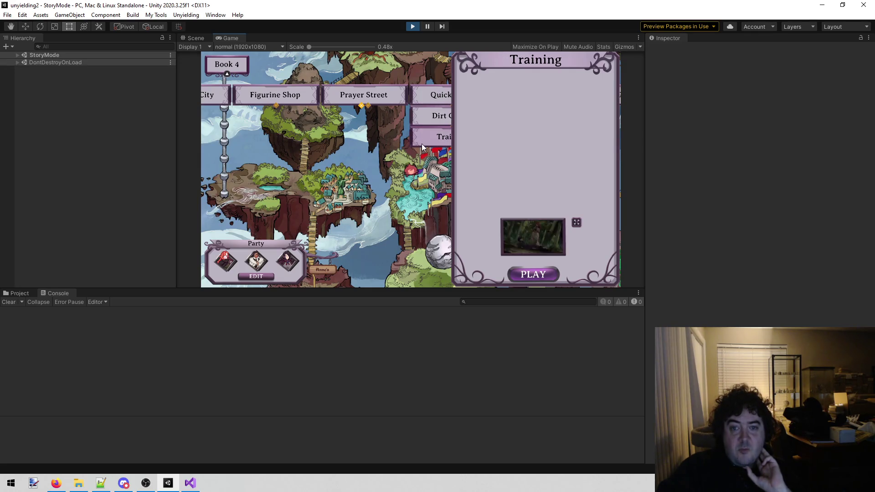
click(365, 170)
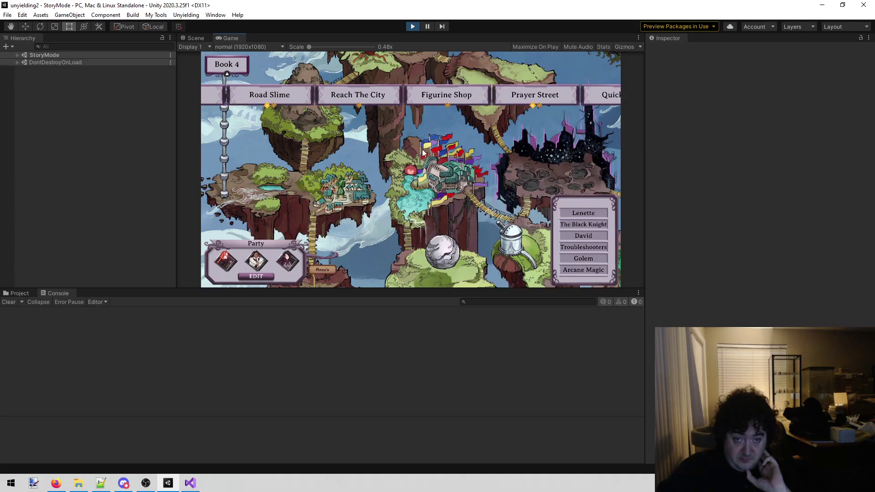
Check the Figurine Shop node, then launch the Reach The City story with PLAY
click(385, 89)
click(430, 100)
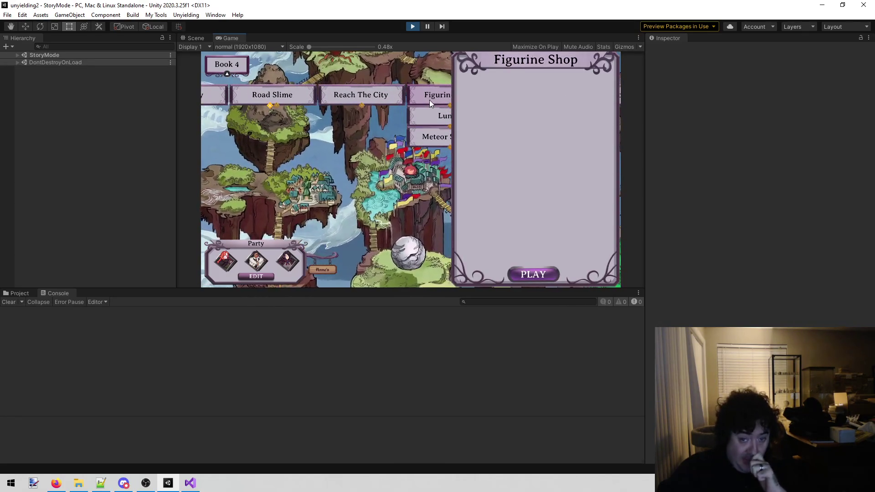
click(348, 149)
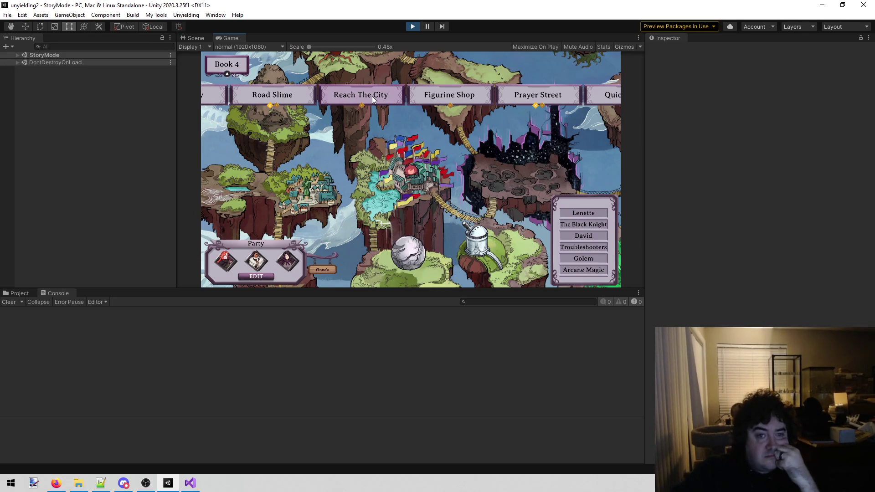
click(372, 99)
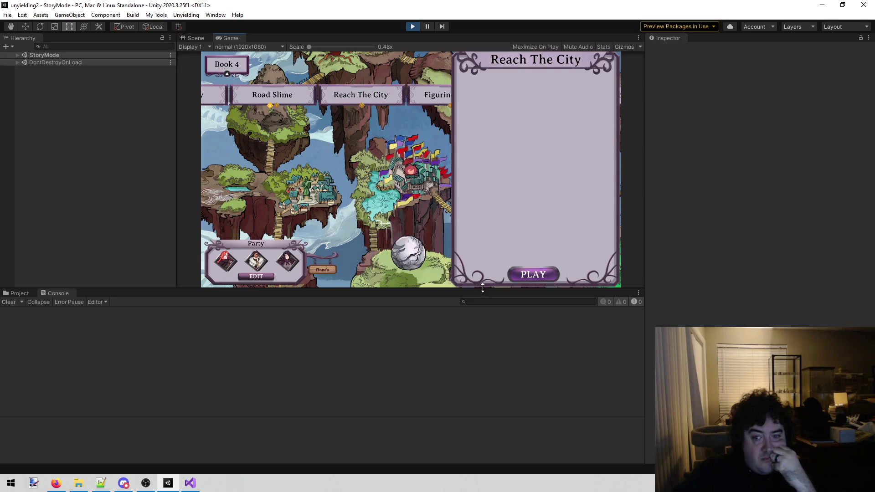
click(523, 278)
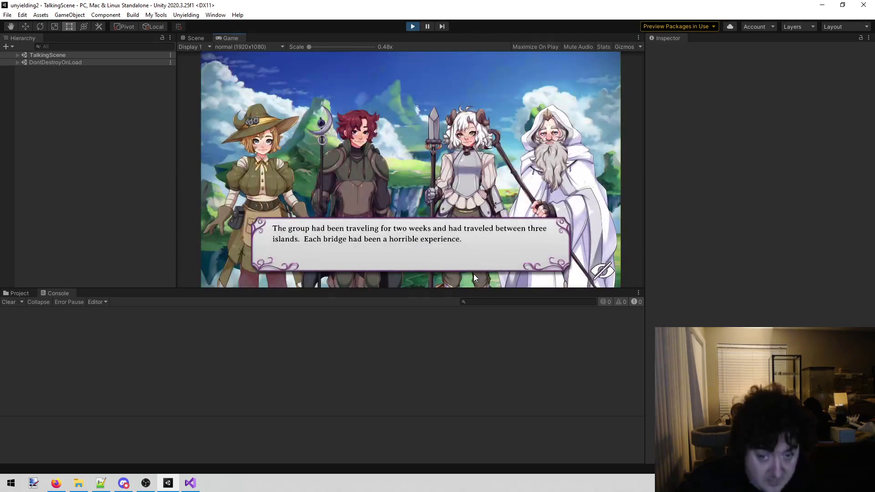
Advance the opening dialogue through Anne's and David's lines to Trevor's line
click(449, 203)
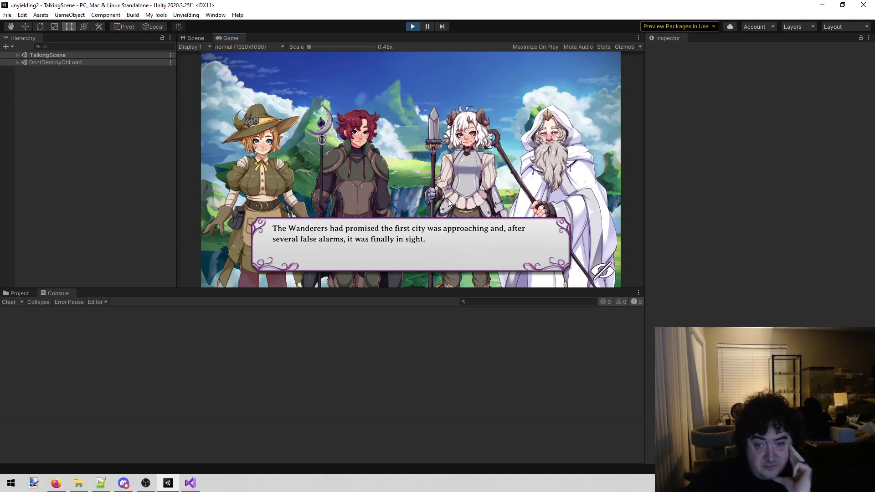
click(466, 192)
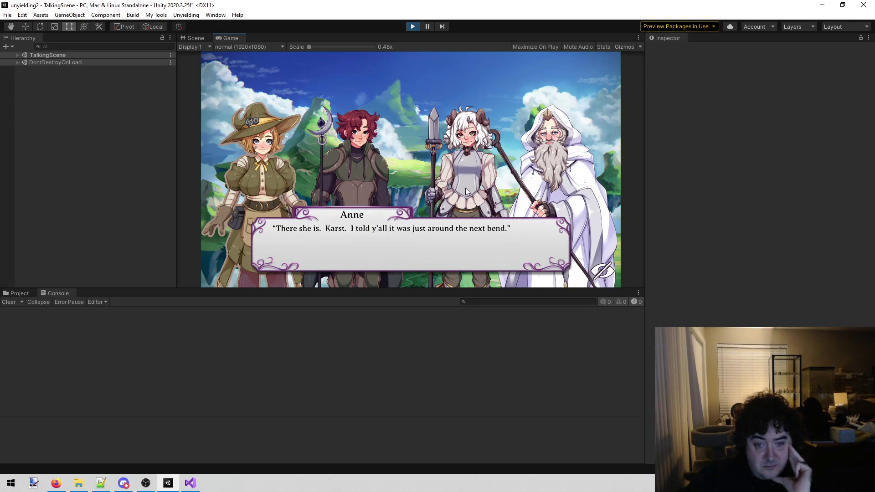
click(466, 191)
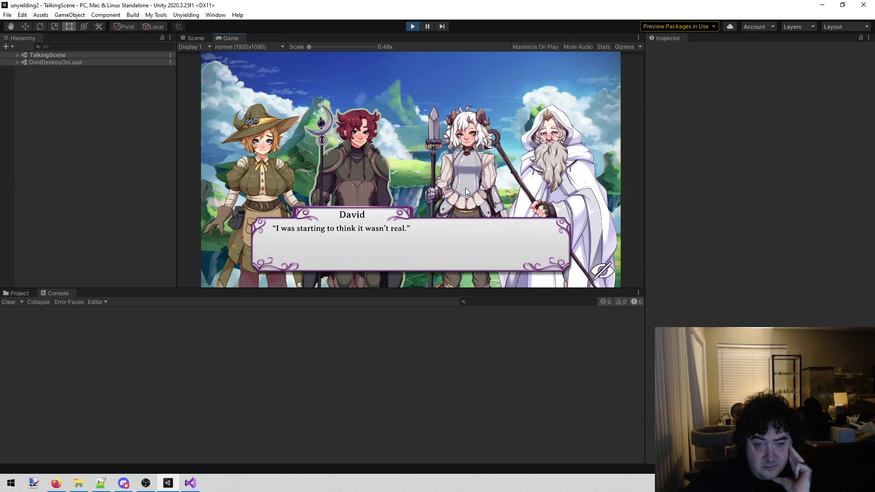
click(466, 191)
click(466, 192)
click(466, 192)
click(466, 192)
click(466, 191)
click(466, 192)
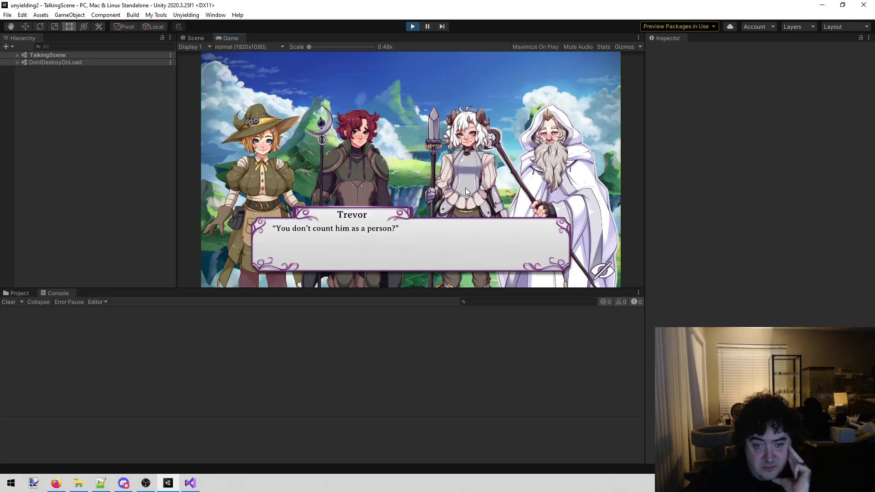
Scroll through the dialogue history backlog, then close it
scroll(466, 191, up, 1)
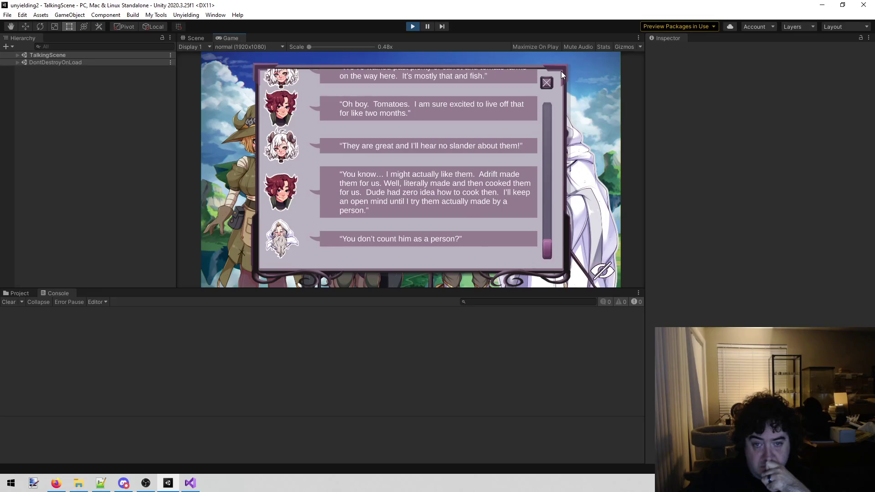
scroll(488, 172, up, 2)
scroll(495, 159, down, 2)
scroll(474, 155, up, 2)
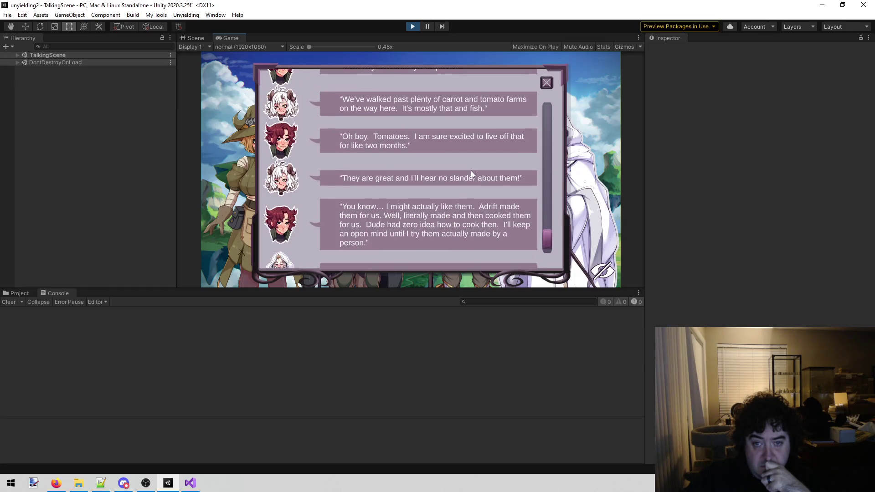
scroll(472, 174, down, 2)
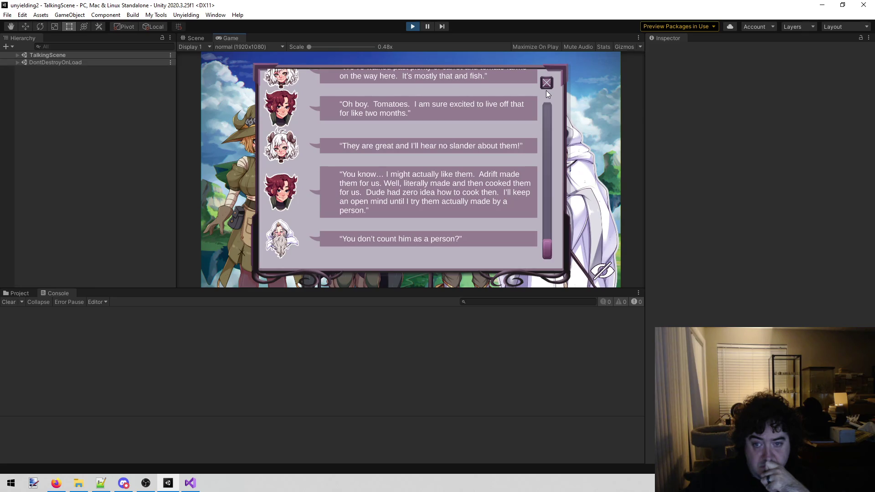
click(545, 86)
Continue past David and Trevor into the second group's scene up to Fox's line
click(542, 86)
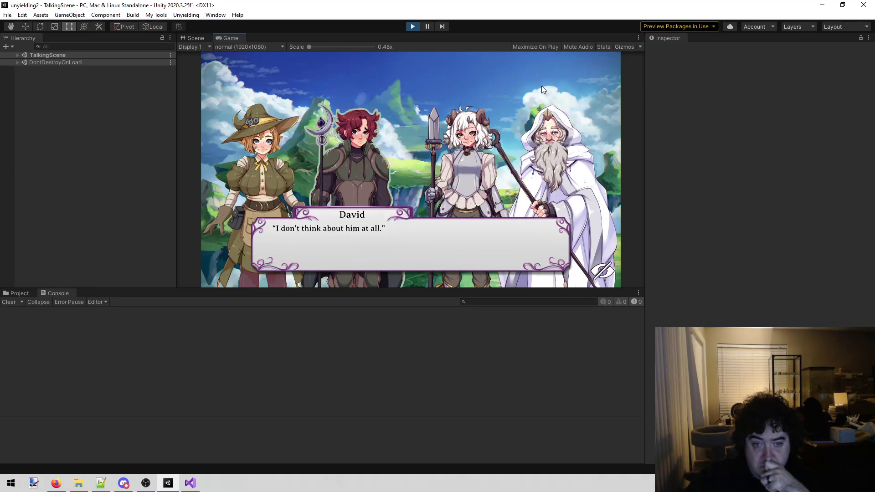
click(541, 90)
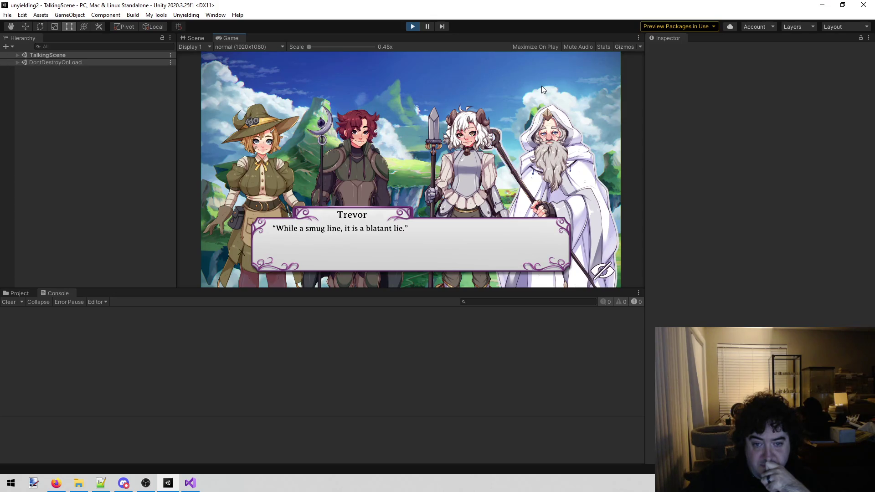
click(542, 86)
click(542, 86)
click(541, 86)
click(542, 85)
click(526, 94)
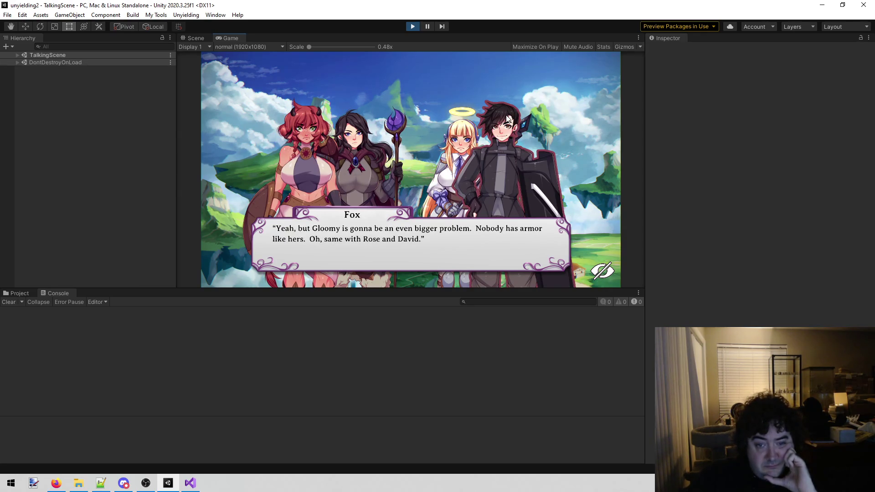
Advance through Fox's and Lenette's lines to Pepper's, checking the dialogue history briefly
click(507, 116)
click(507, 117)
click(509, 118)
click(509, 119)
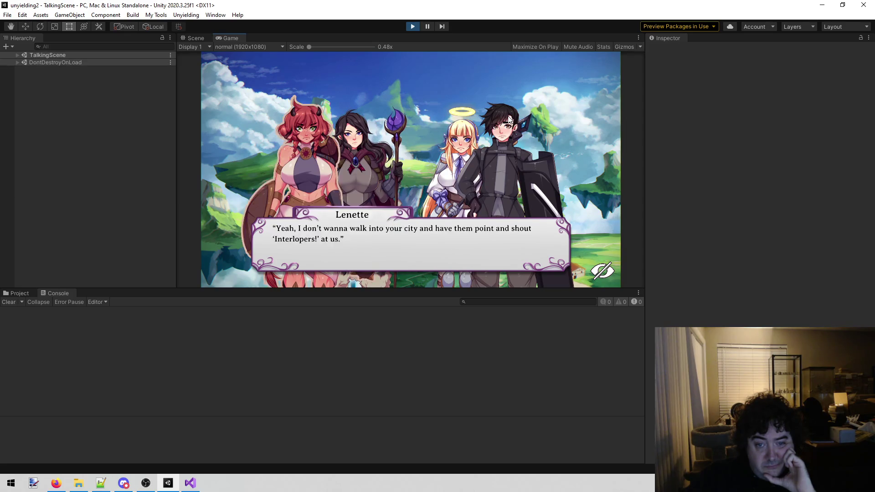
click(509, 119)
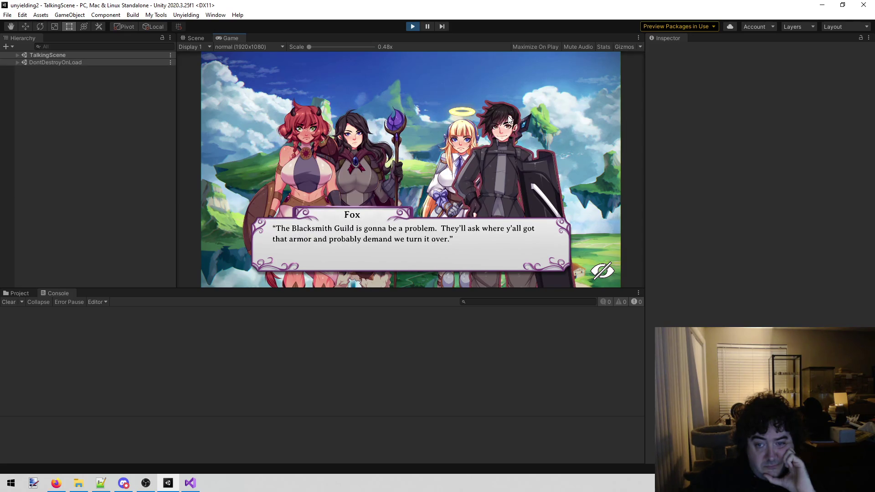
click(509, 119)
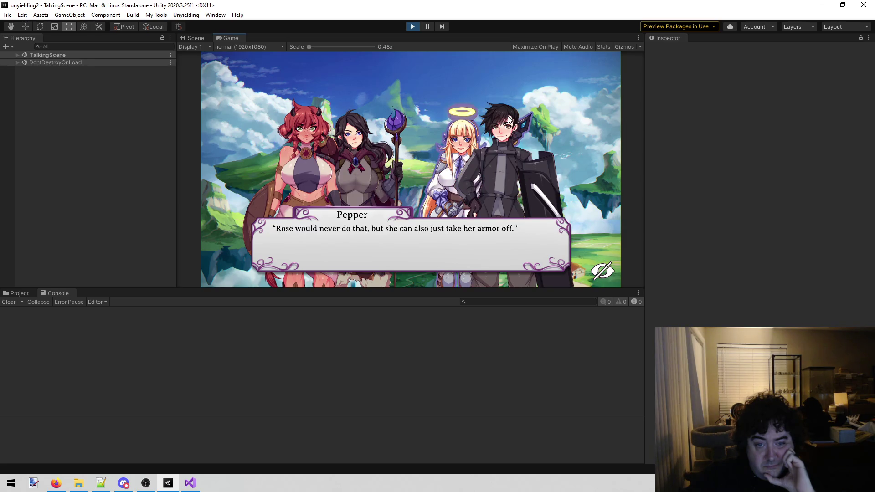
click(507, 125)
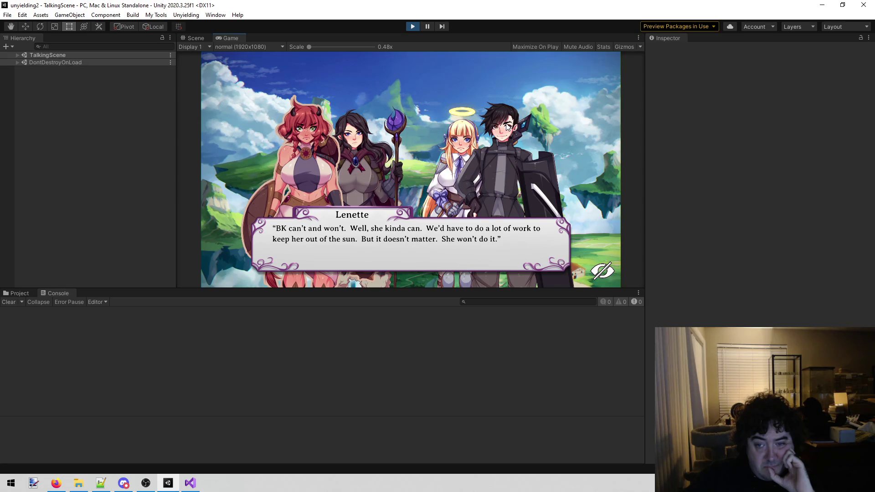
click(507, 125)
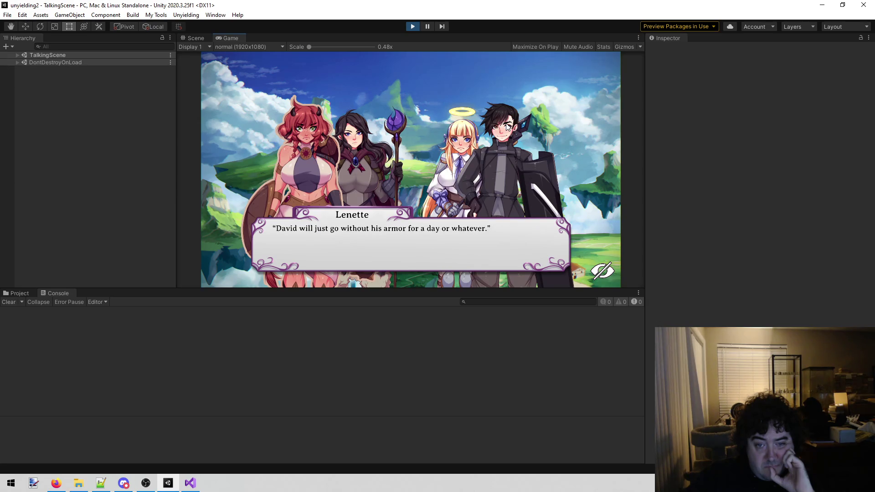
click(508, 125)
scroll(508, 128, up, 1)
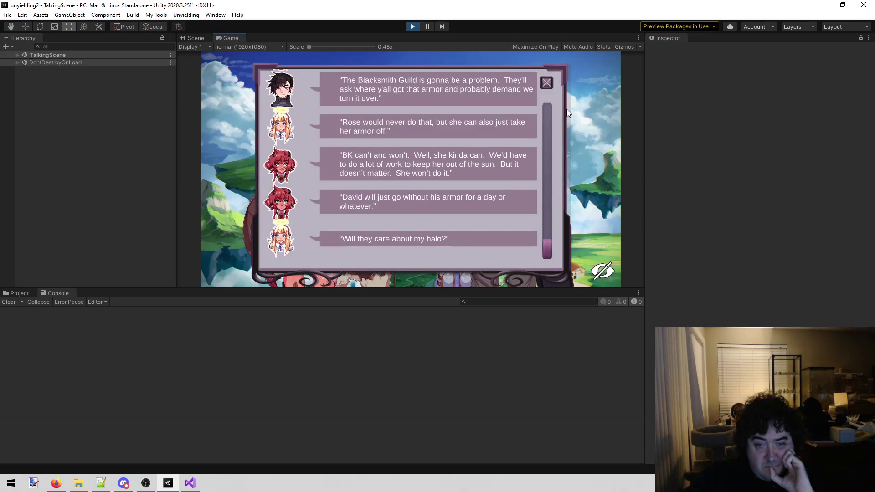
click(544, 83)
Continue the skyboat conversation to Cotton's line, glancing at the dialogue history again
click(545, 83)
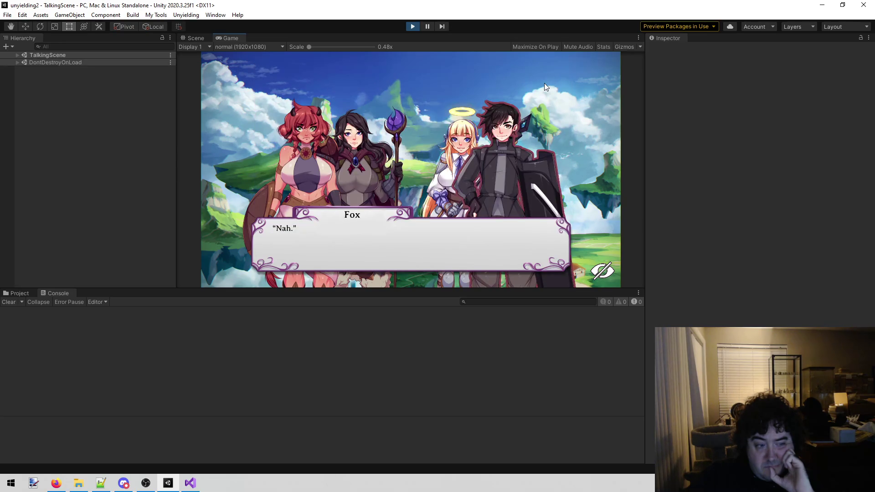
click(544, 83)
click(540, 87)
click(541, 87)
click(540, 88)
click(541, 88)
click(541, 88)
scroll(541, 89, up, 1)
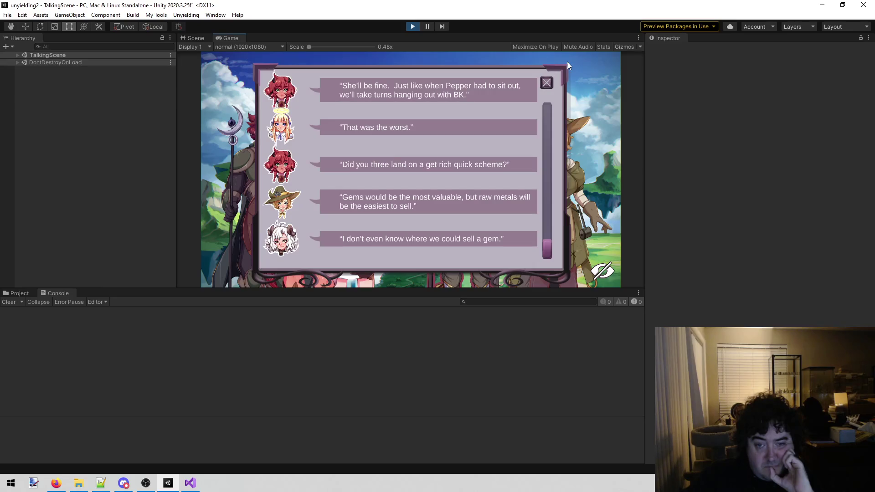
click(542, 84)
Click through the conversation past Fox's and David's lines to Anne's reply
click(536, 87)
click(536, 87)
click(536, 87)
click(536, 87)
click(536, 87)
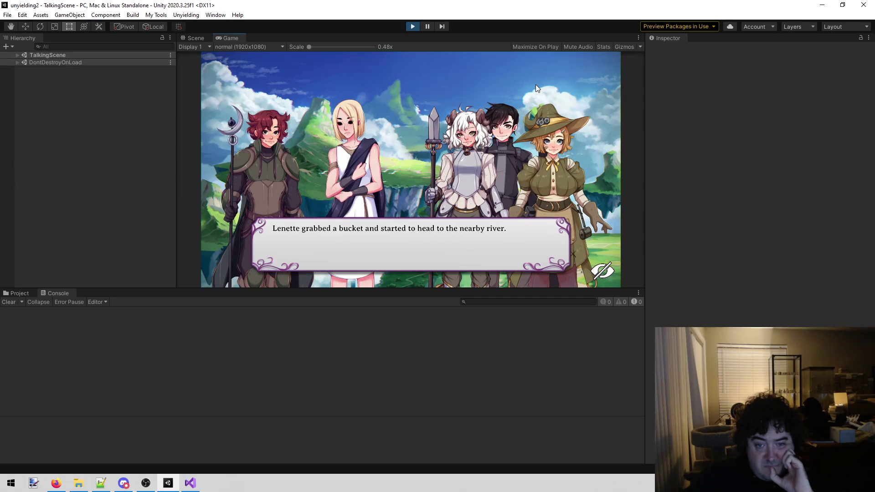
click(536, 86)
click(536, 86)
click(536, 86)
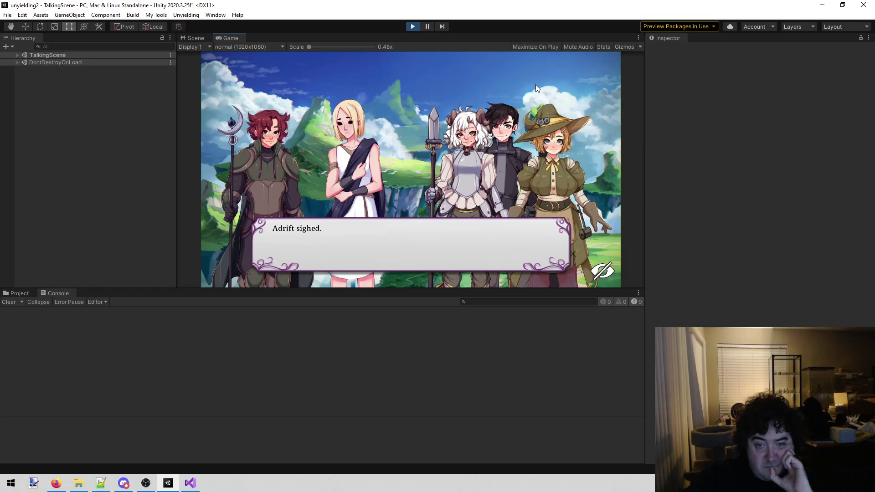
click(536, 86)
click(536, 87)
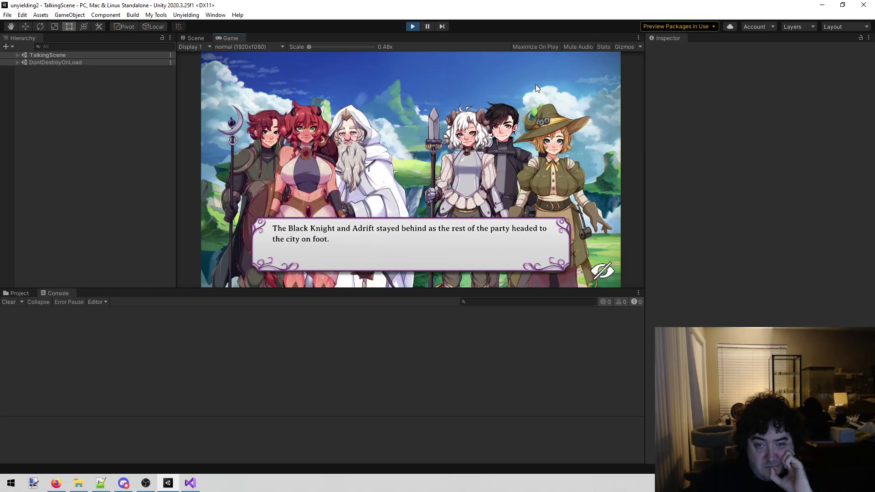
click(537, 87)
click(536, 86)
click(536, 86)
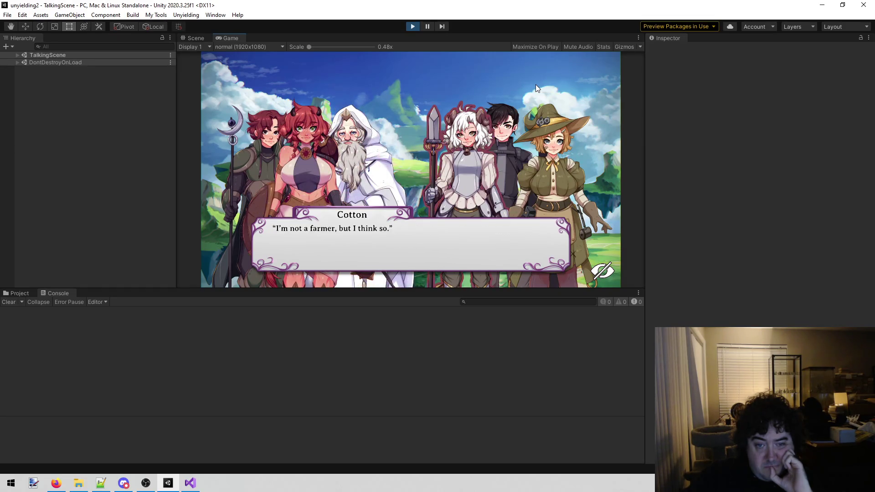
click(536, 87)
click(536, 87)
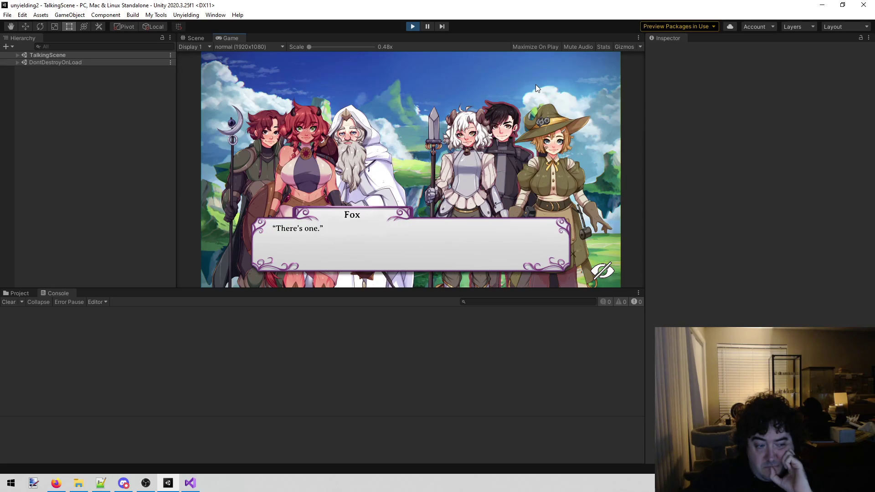
click(536, 86)
click(536, 87)
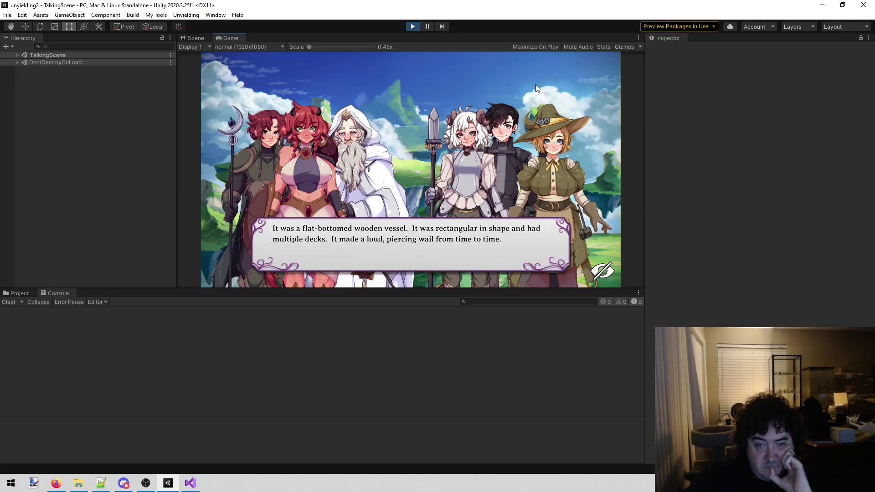
click(531, 89)
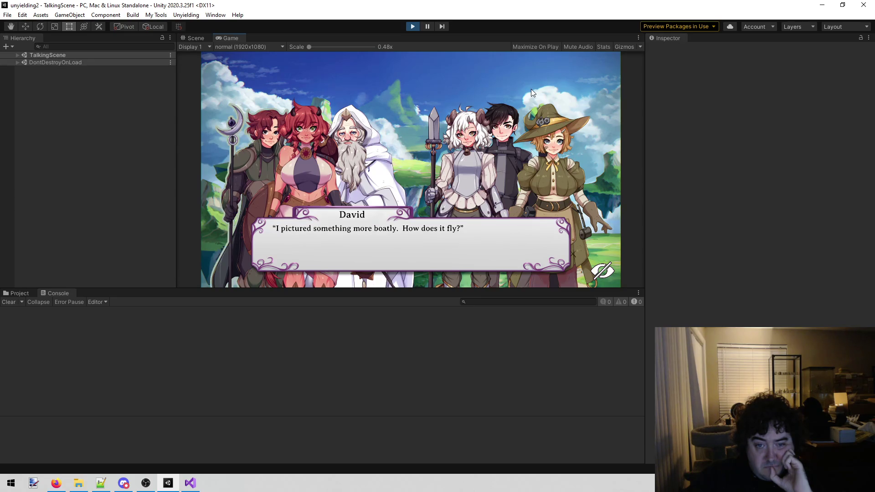
click(532, 89)
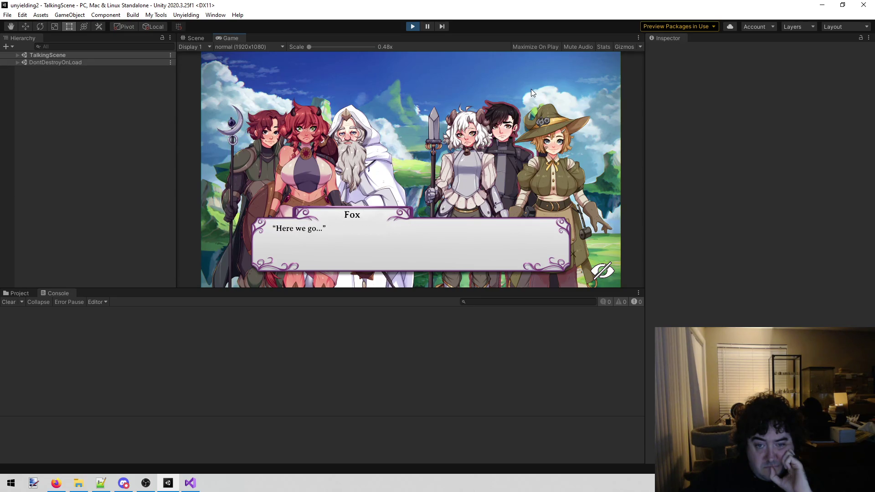
click(532, 89)
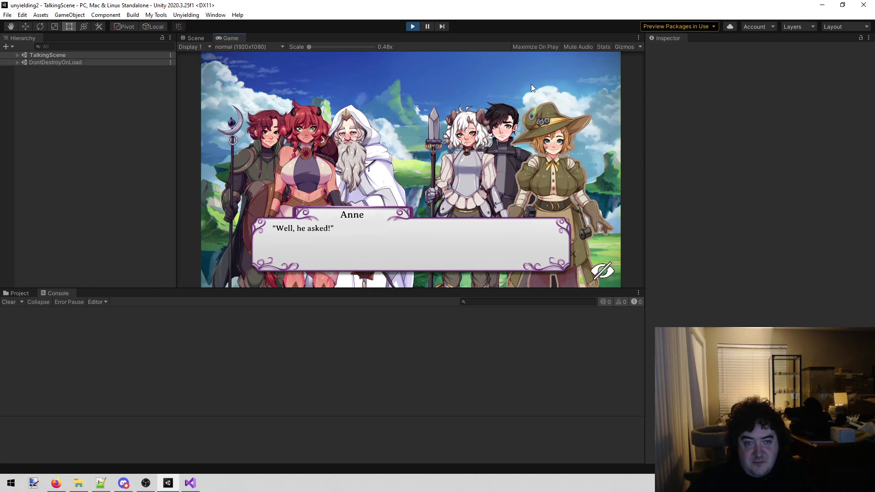
Advance through Anne's explanation of the tanks to Lenette's embarrassed line
click(531, 84)
click(483, 195)
click(456, 129)
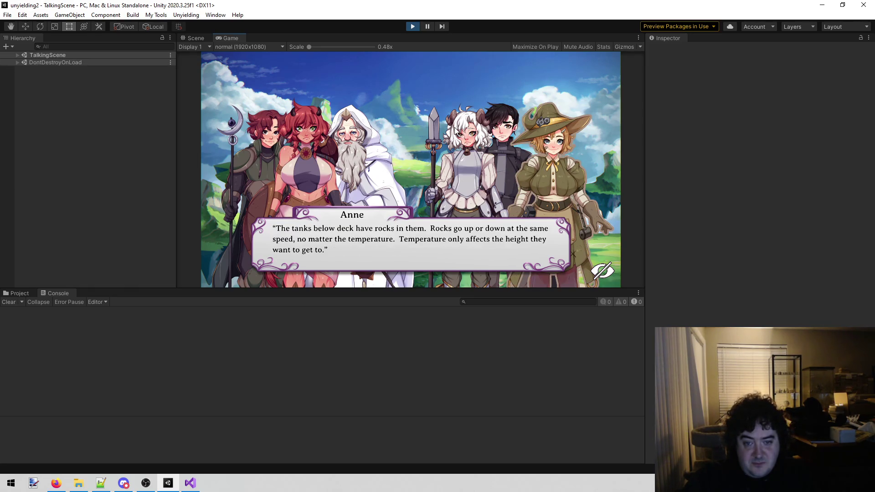
click(457, 130)
click(457, 130)
click(457, 130)
click(456, 130)
click(457, 130)
click(456, 130)
click(456, 130)
click(456, 130)
click(456, 130)
click(457, 130)
click(456, 130)
click(456, 130)
click(456, 130)
click(456, 130)
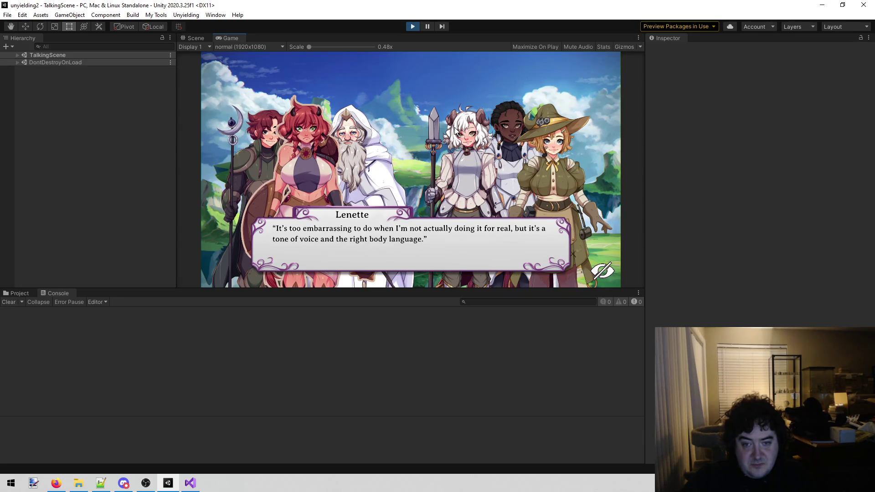
Play the city arrival past Rose's reply and finish the scene back to the Book 4 map
click(430, 162)
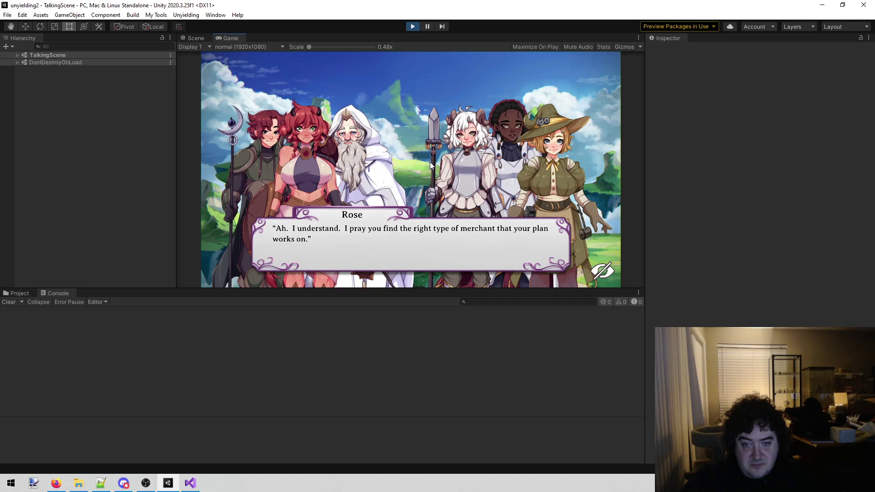
click(430, 162)
click(429, 167)
click(426, 171)
click(426, 171)
click(426, 172)
click(425, 172)
click(425, 171)
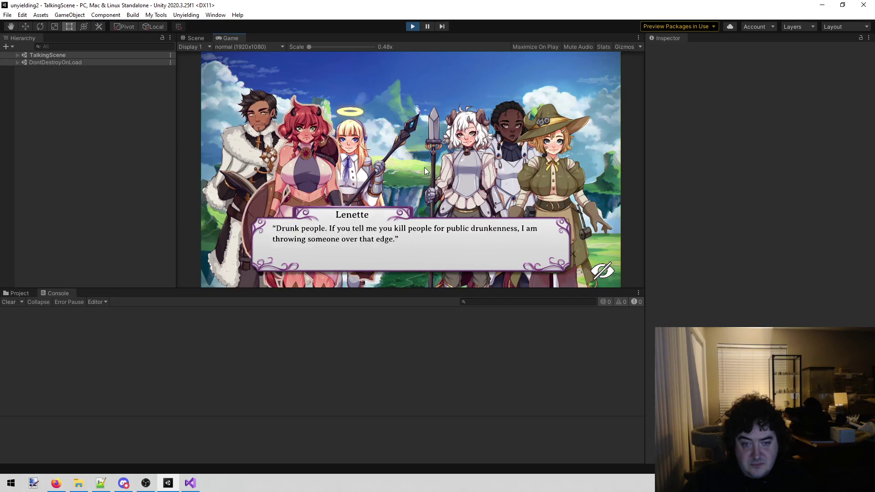
click(425, 168)
click(419, 171)
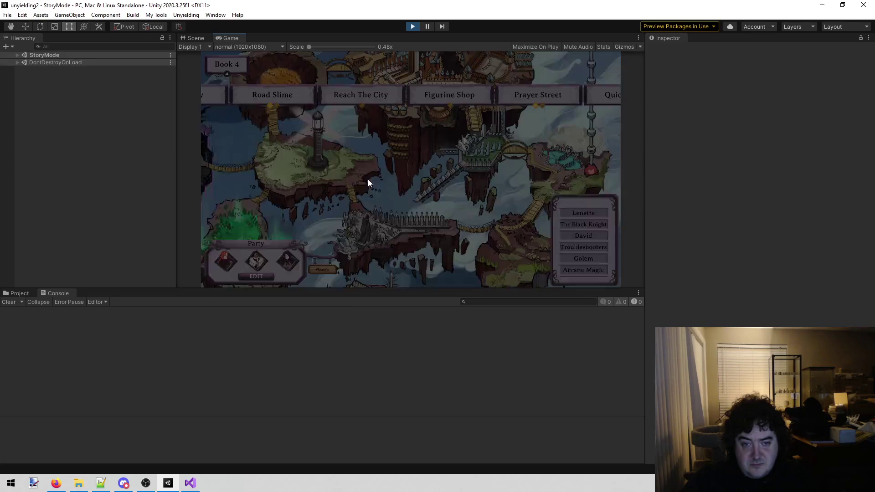
In Visual Studio's todo.txt, insert a 'Reach the city' entry above Alt nodes
click(190, 483)
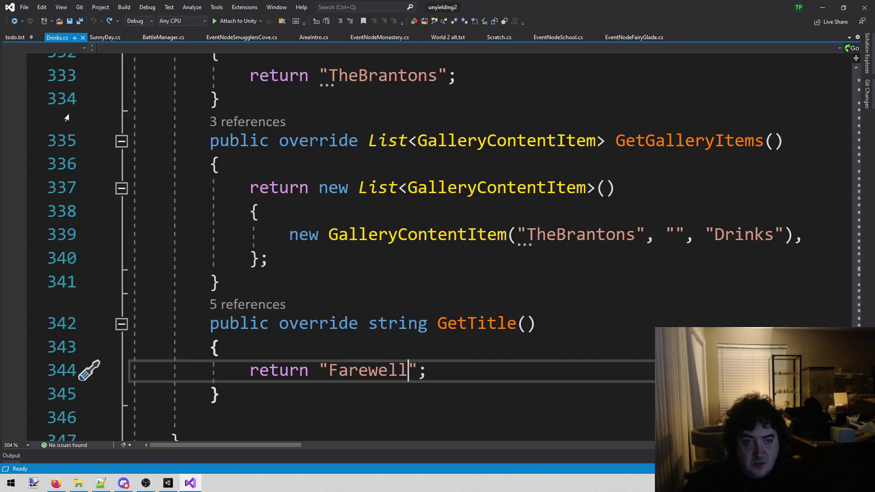
click(15, 37)
click(224, 170)
key(Up)
key(Return)
key(Return)
key(Up)
text(Reach the city)
Add an indented 'Diagram of Skyboat' note beneath it, then return to Unity
key(Return)
key(Tab)
text(Diagram of Sky)
key(BackSpace)
text(boat)
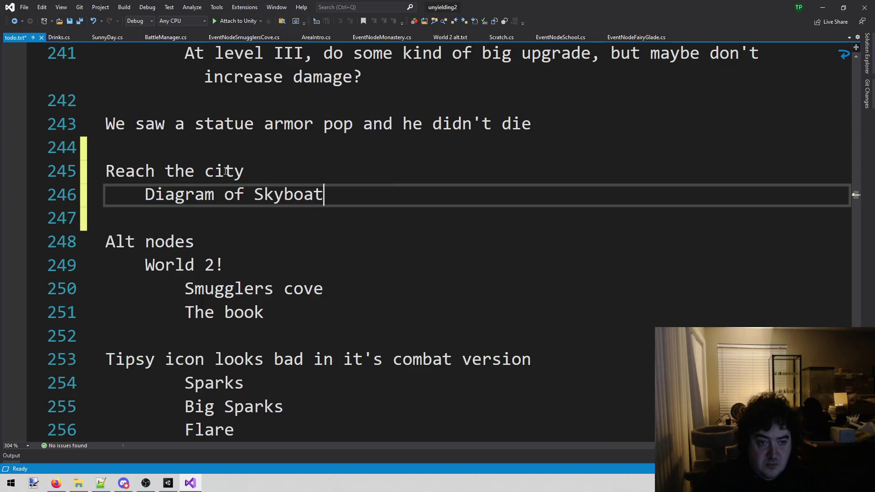
key(Return)
key(BackSpace)
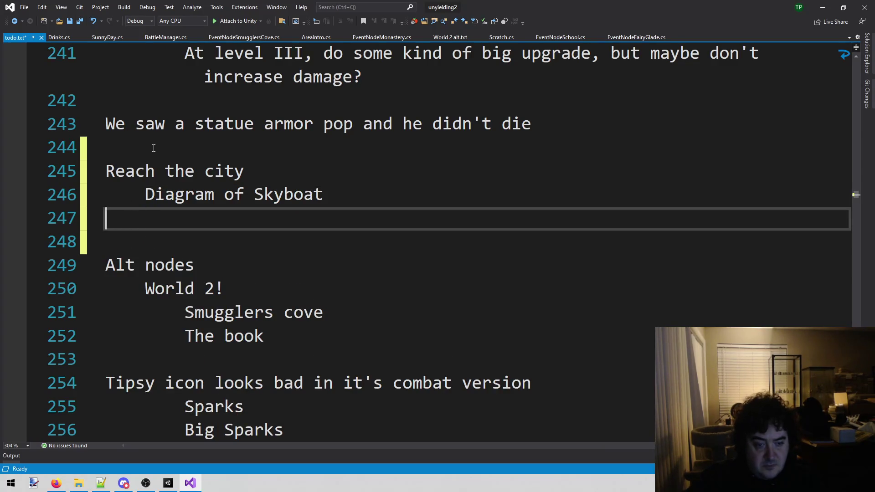
click(189, 475)
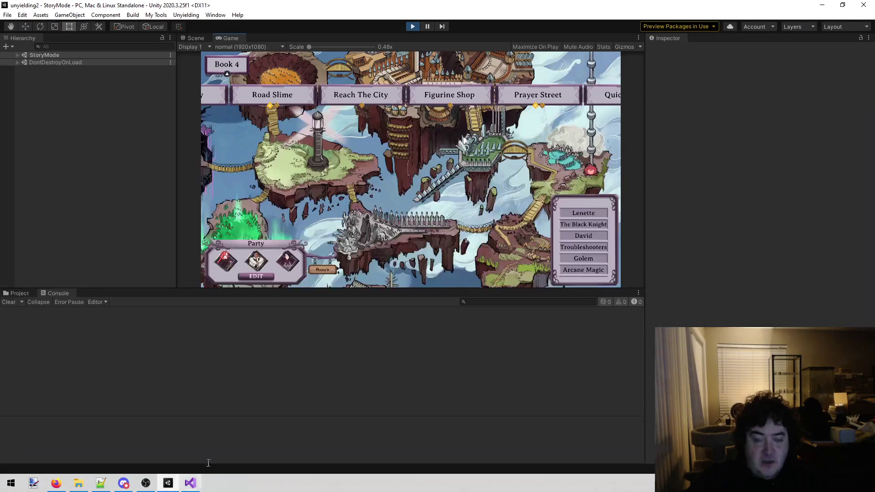
Reveal the Lunch and Meteor Shower nodes and launch the Figurine Shop scene
click(433, 97)
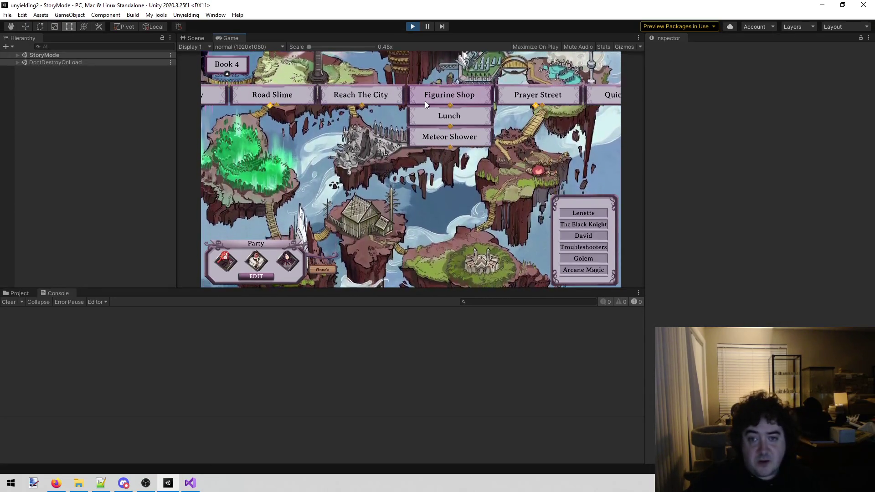
click(425, 100)
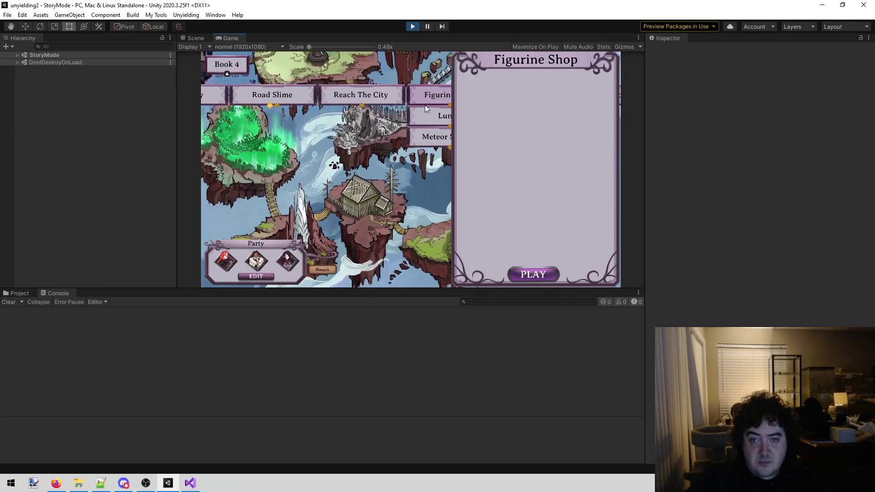
click(541, 279)
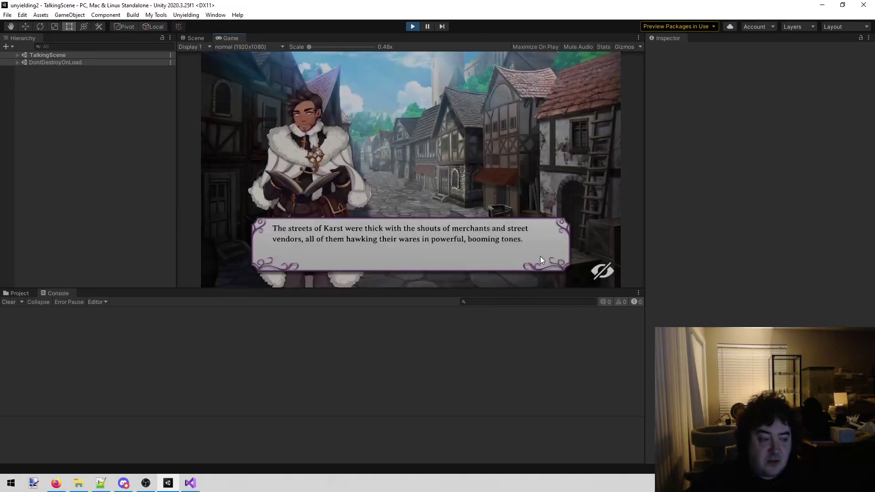
Advance the Figurine Shop dialogue past Cotton's arrival to Dane's exquisitely detailed line
click(543, 163)
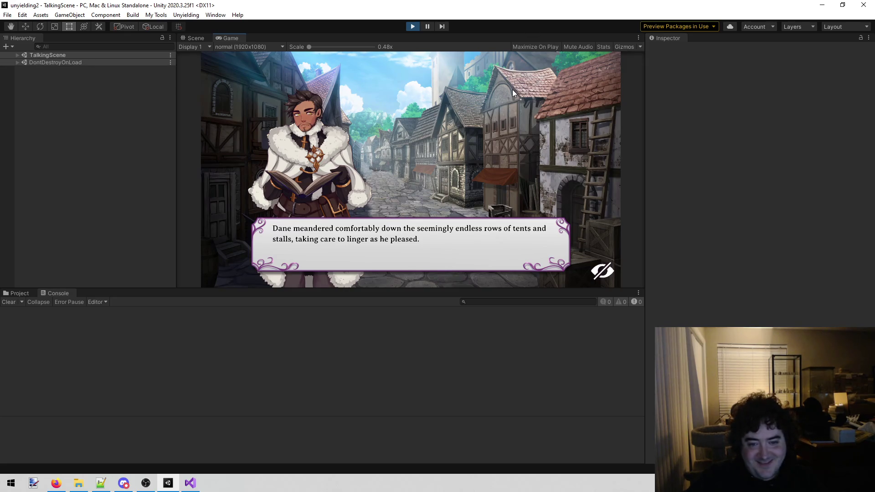
click(497, 143)
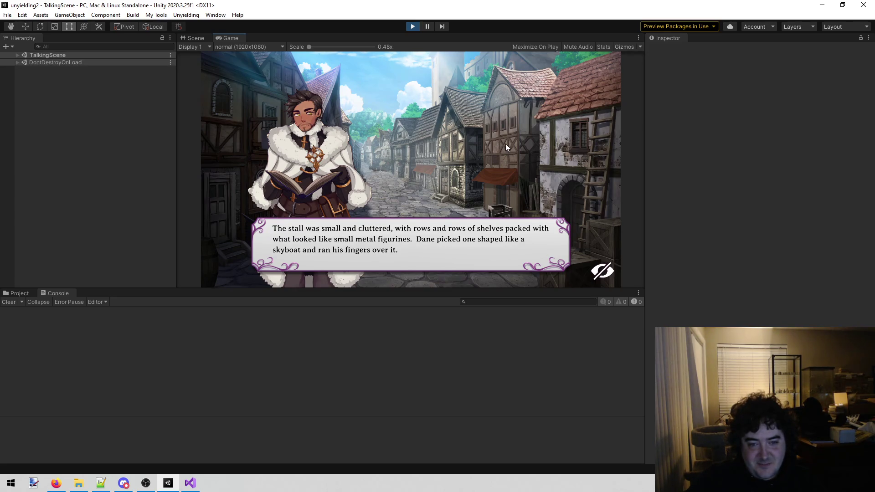
click(507, 149)
click(506, 150)
click(510, 150)
click(496, 155)
click(395, 160)
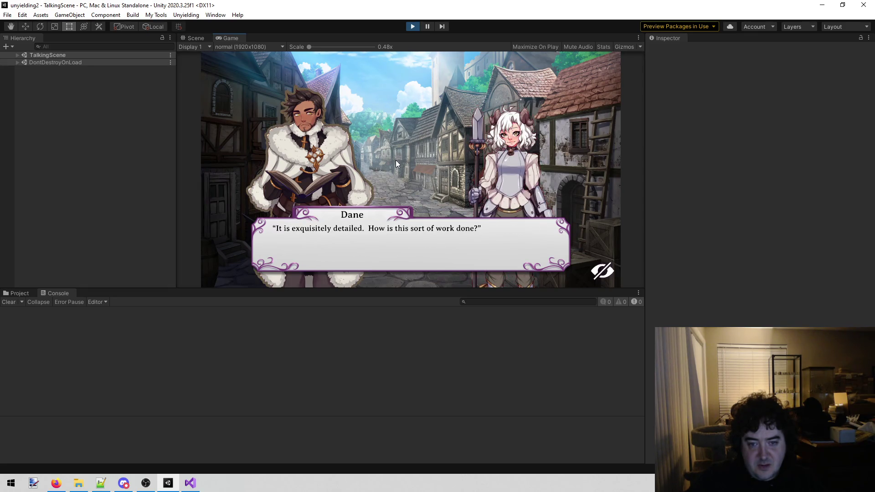
Advance Cotton's cast iron, pig iron and forgework lines up to Dane's metal-working line
click(427, 151)
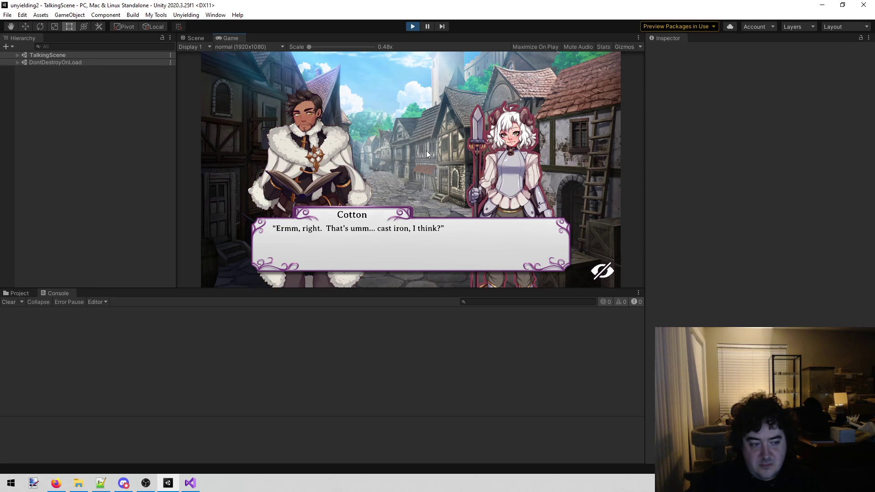
click(427, 151)
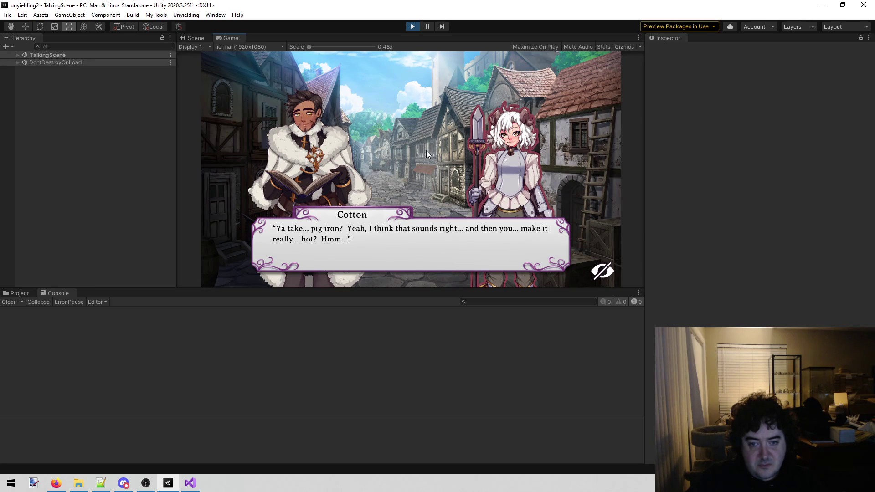
click(425, 156)
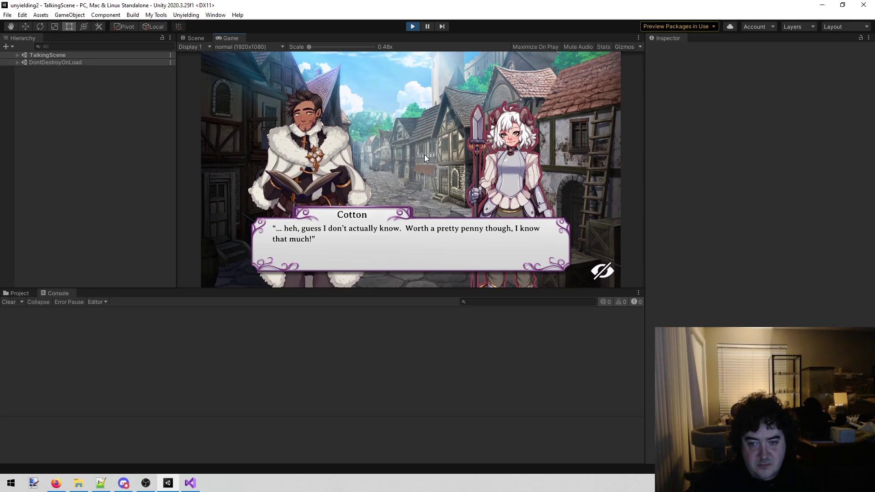
click(425, 155)
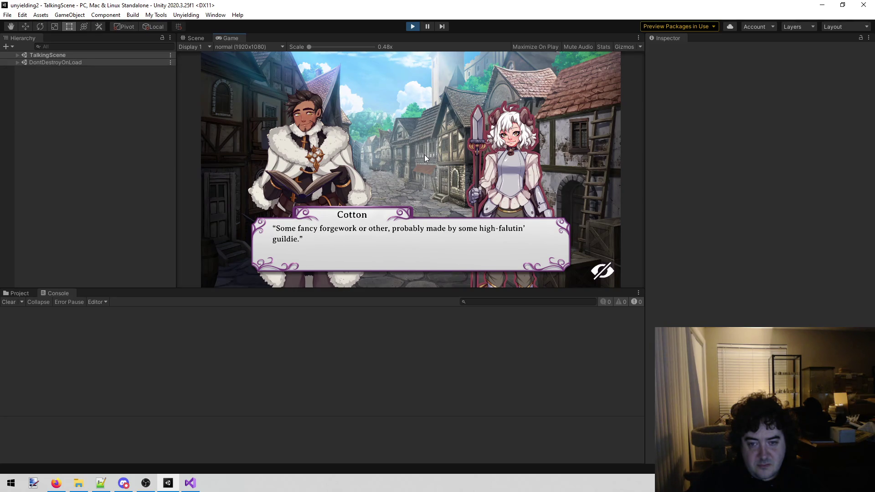
click(425, 155)
click(425, 158)
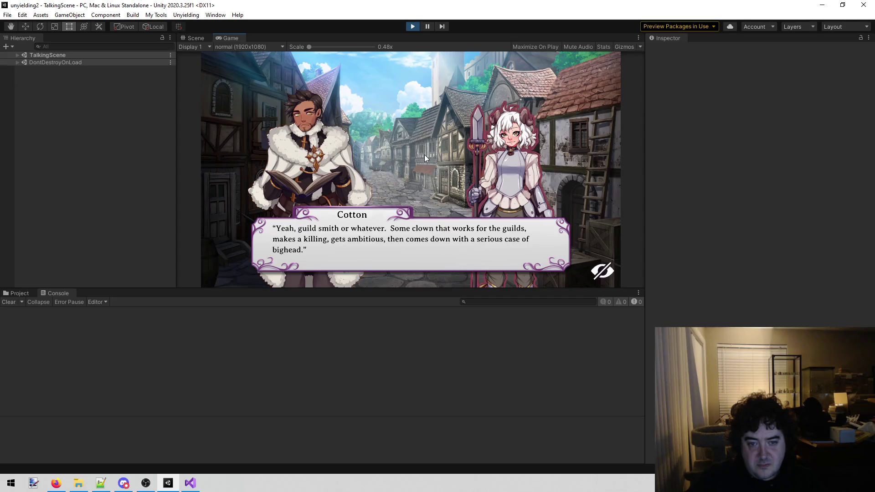
click(425, 157)
click(424, 158)
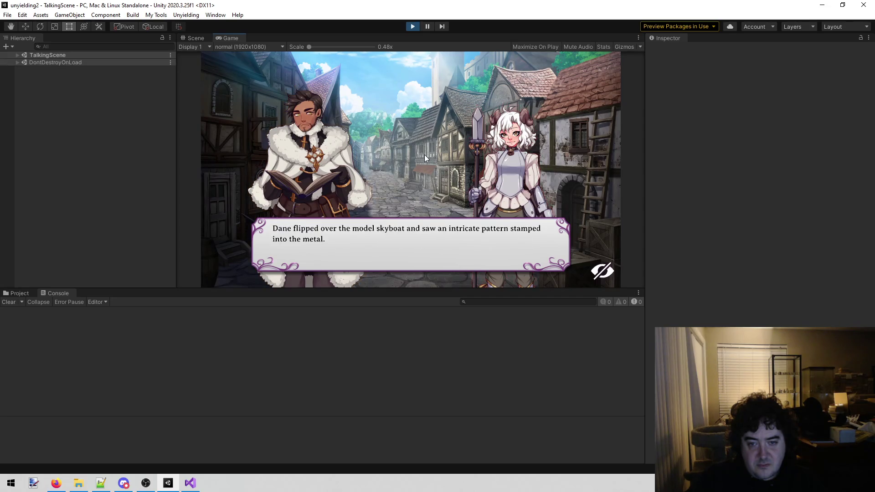
click(425, 157)
click(424, 158)
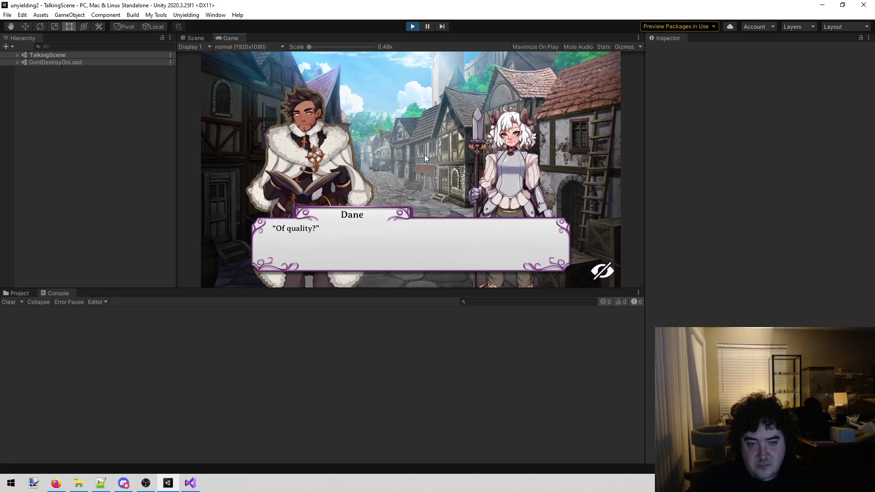
click(425, 157)
click(425, 158)
click(425, 155)
click(425, 155)
click(425, 156)
click(425, 157)
click(427, 158)
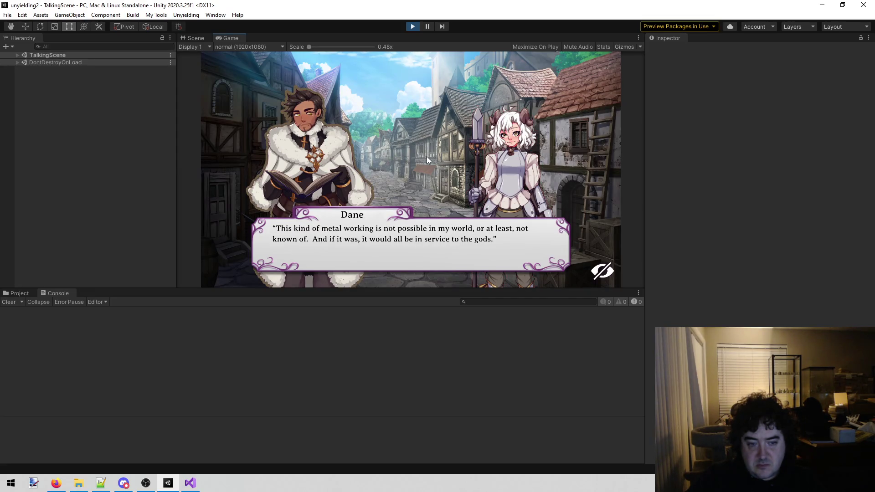
Continue past Cotton's skyboat gift offer and Dane's refusal to the narration about Rose
click(427, 156)
click(426, 157)
click(426, 157)
click(427, 157)
click(429, 157)
click(431, 158)
click(433, 157)
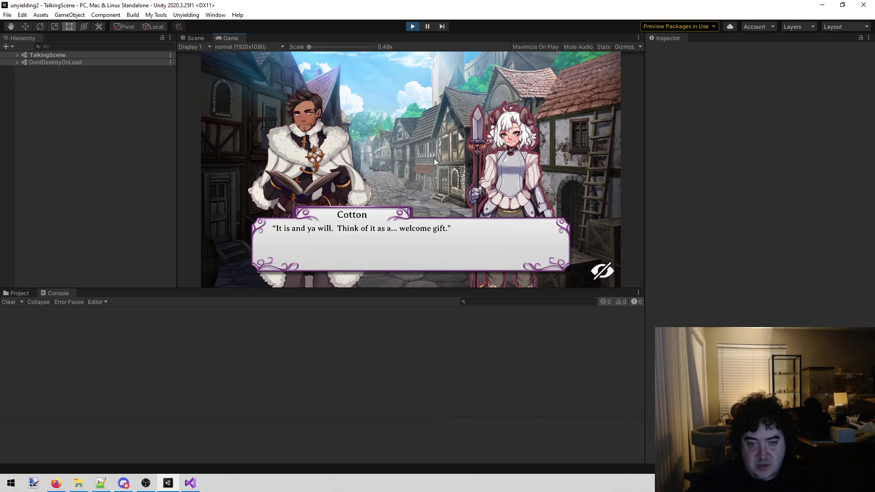
click(434, 157)
click(434, 158)
click(435, 158)
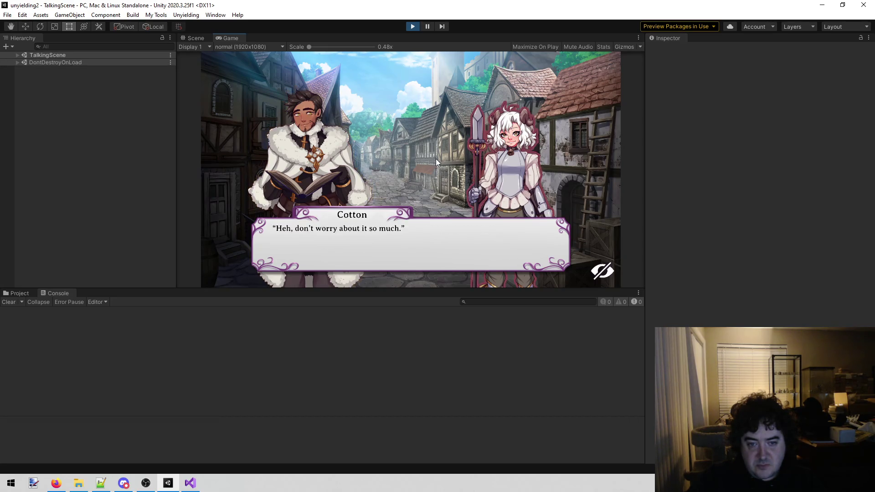
click(436, 159)
click(435, 159)
click(436, 159)
click(436, 159)
click(436, 159)
click(437, 159)
click(439, 160)
click(439, 161)
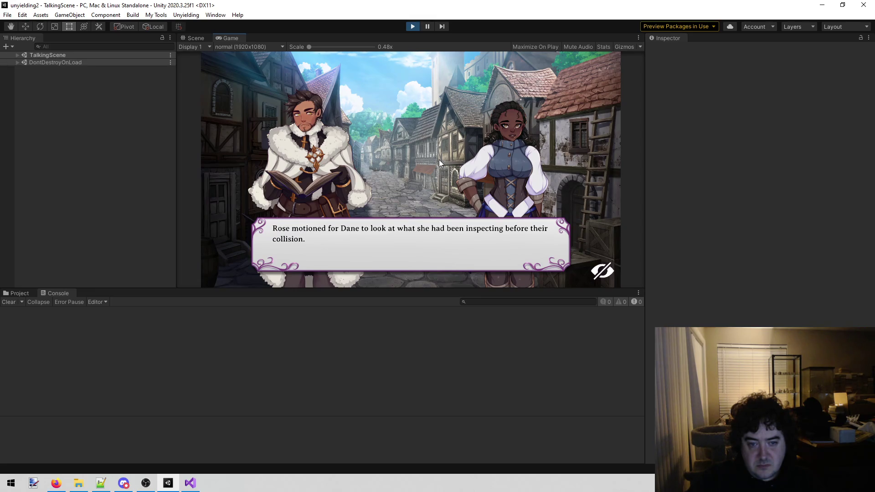
Advance through Rose's figurines and Dragon King lines to her reply about retirement
click(439, 160)
click(439, 159)
click(439, 160)
click(439, 159)
click(439, 160)
click(439, 159)
click(442, 160)
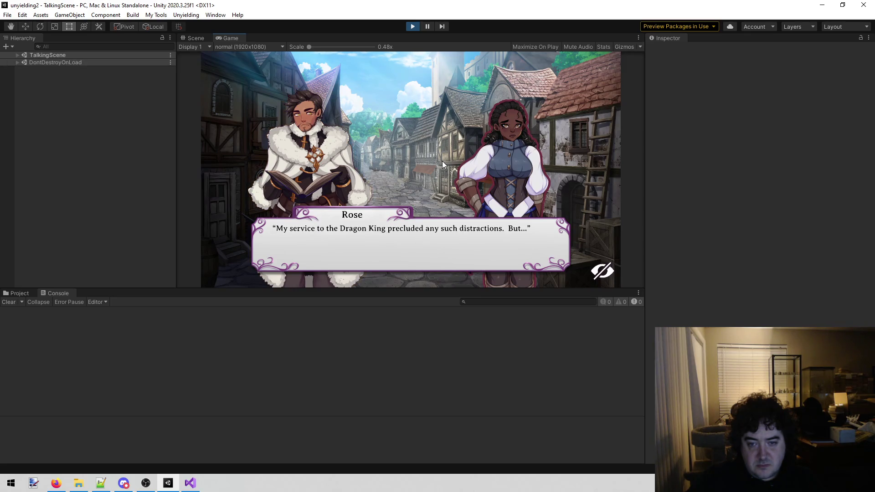
click(442, 160)
click(442, 160)
click(442, 160)
click(442, 160)
click(442, 161)
click(442, 161)
click(442, 161)
click(442, 165)
Continue past Dane's "Perish the thought." and Cotton's line until the Book 4 map returns
click(485, 171)
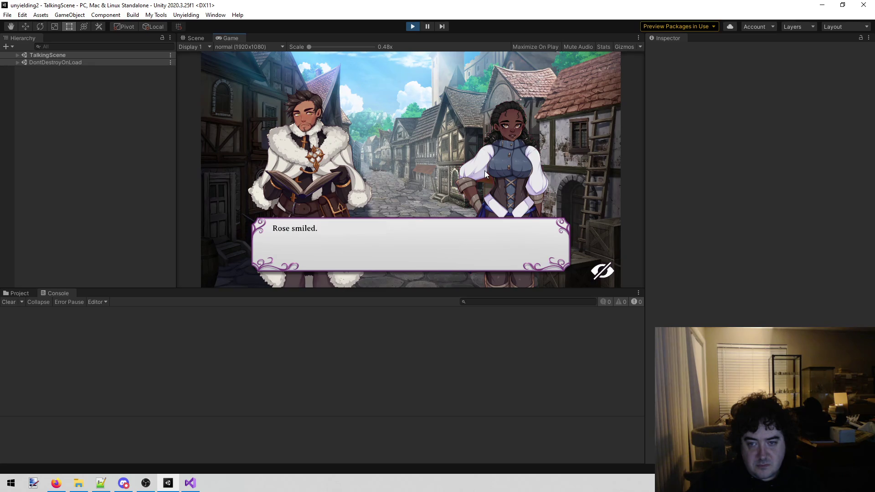
click(461, 178)
click(461, 179)
click(461, 179)
click(461, 179)
click(464, 180)
click(464, 179)
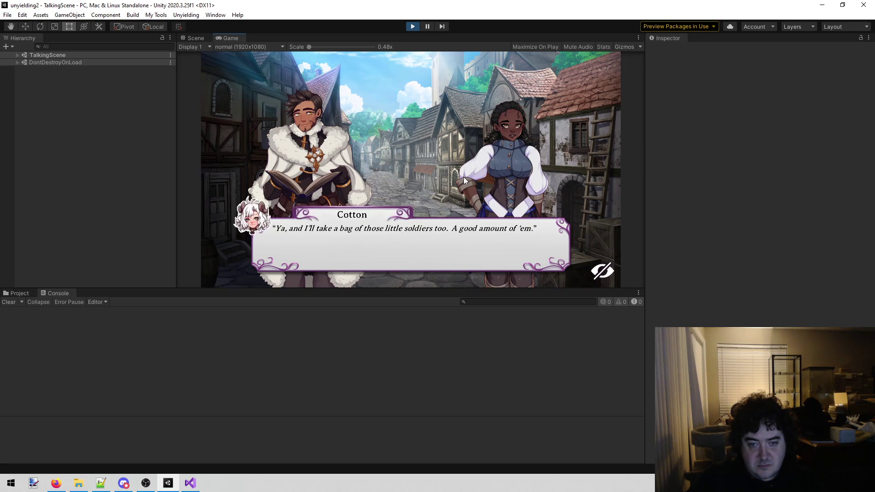
click(464, 179)
click(464, 178)
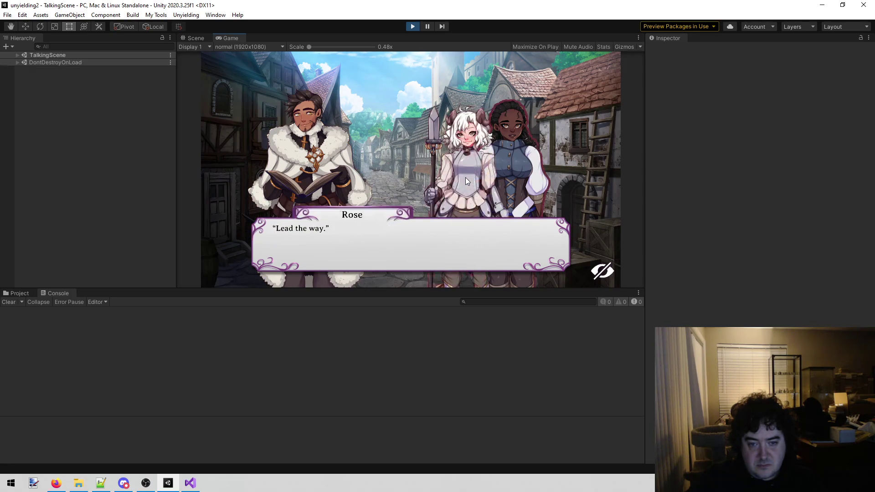
click(466, 179)
click(466, 179)
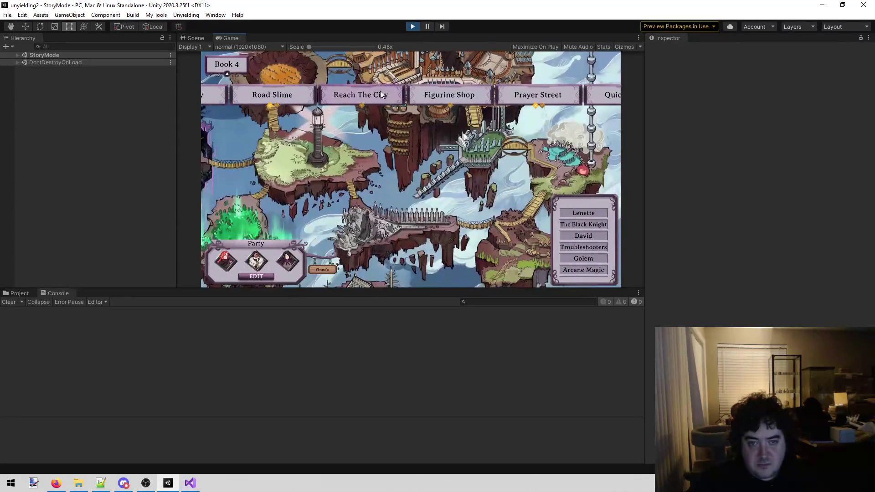
Select the new Lunch quest on the Book 4 map and start playing it
mouse_move(449, 95)
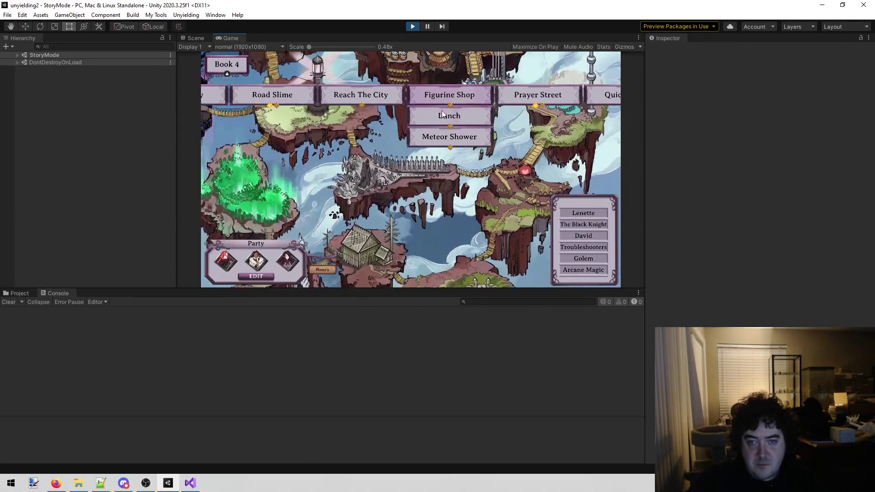
click(439, 118)
click(524, 275)
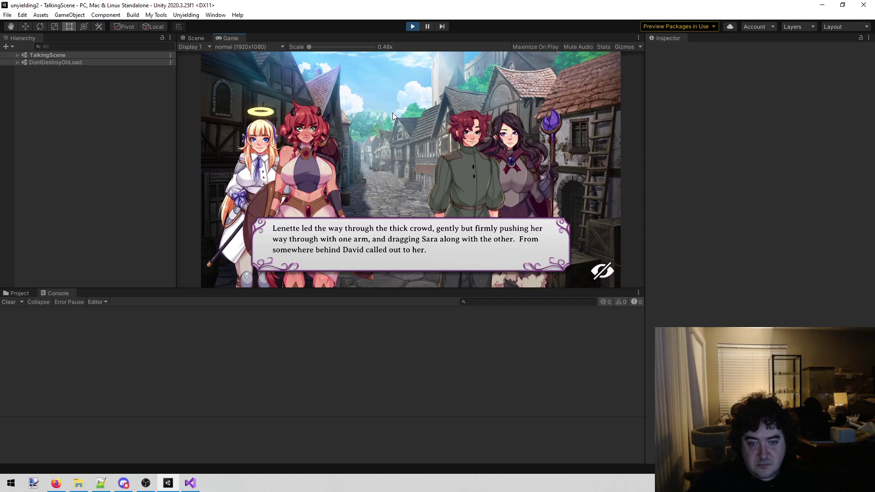
Advance the street dialogue from David's "Hey, slow down!" to Lenette's reply
click(392, 113)
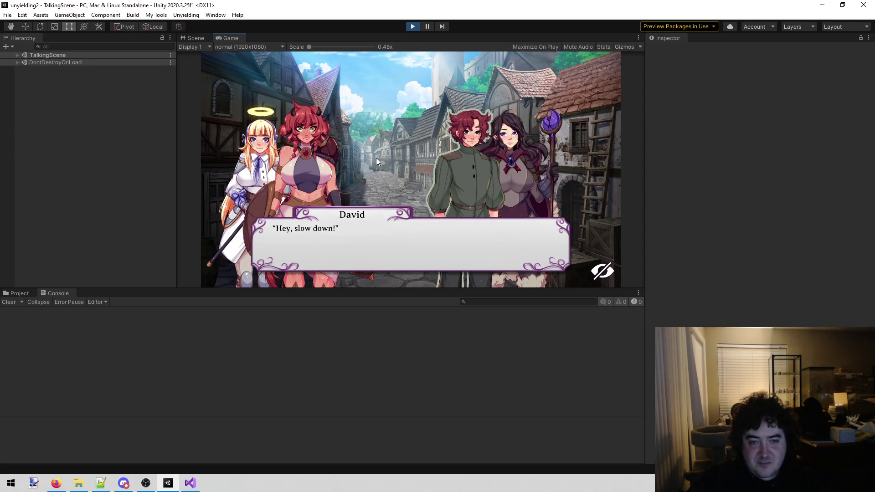
click(377, 159)
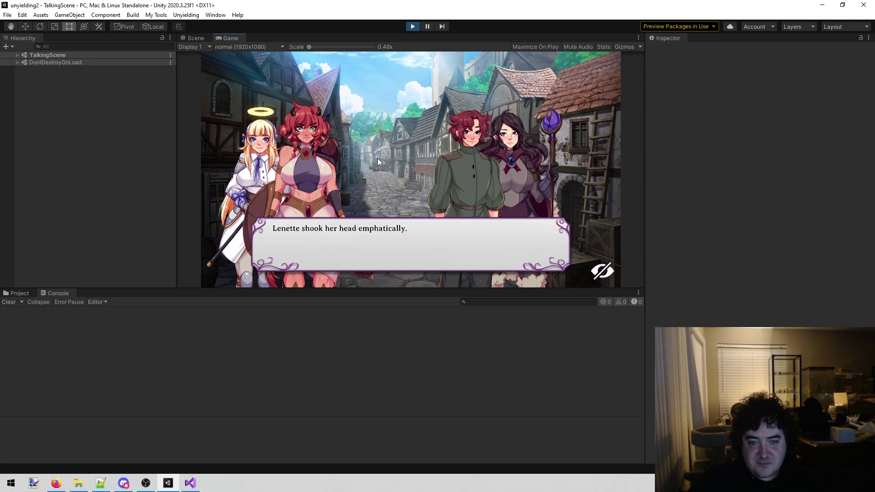
click(378, 158)
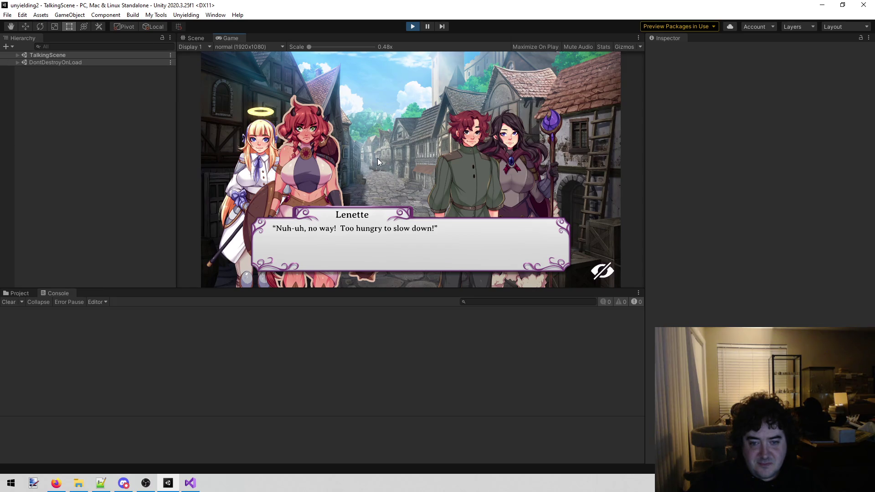
mouse_move(187, 481)
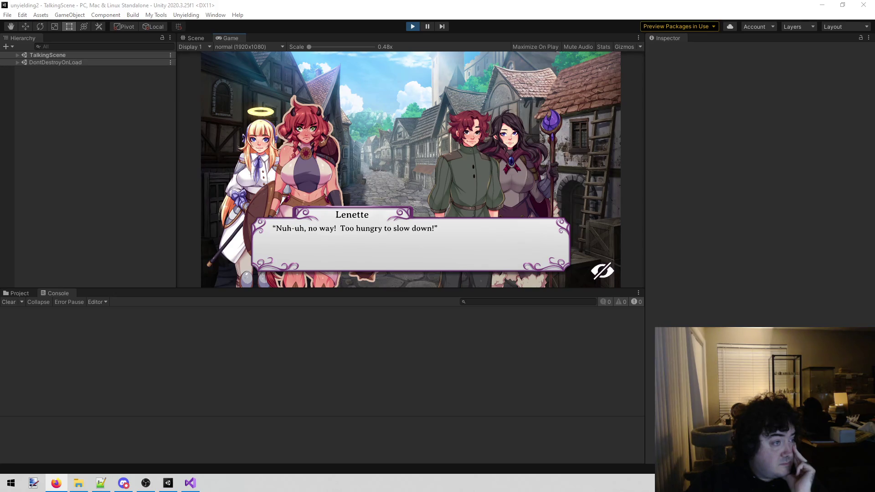
click(56, 483)
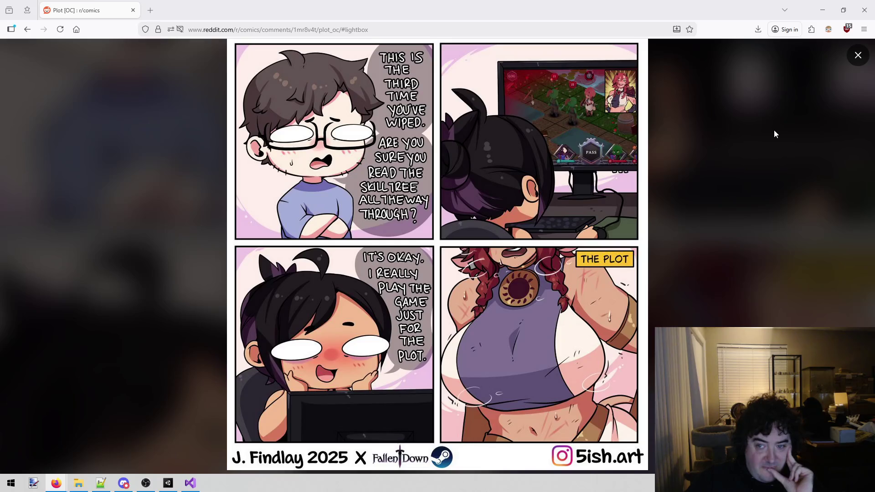
key(Tab)
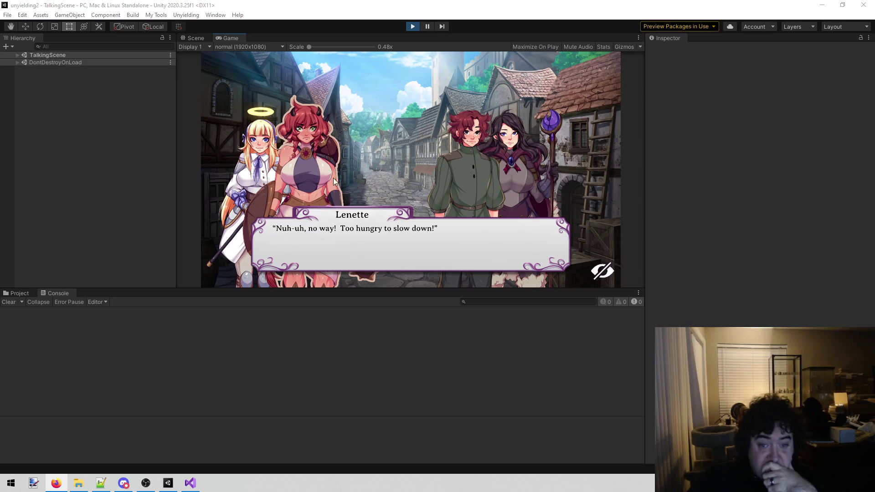
Advance past David's "We're gonna get separated!" and his apology, checking the dialogue log twice
click(354, 164)
scroll(354, 164, up, 1)
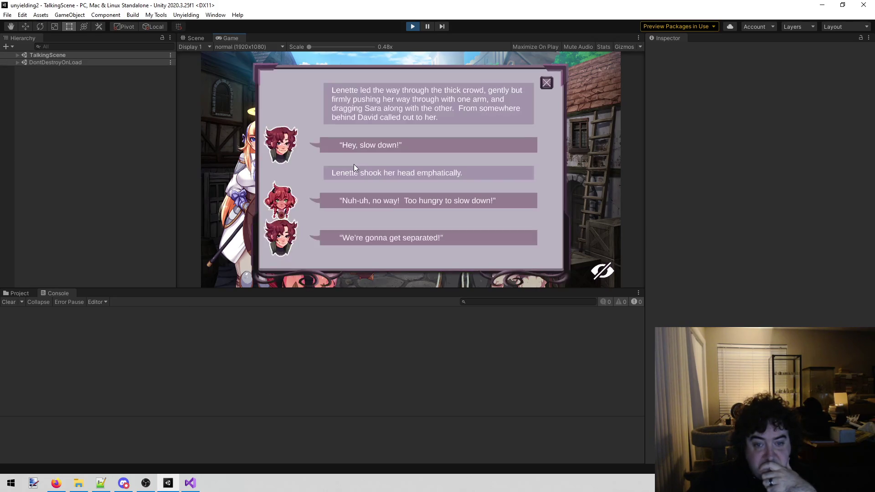
click(550, 78)
click(551, 78)
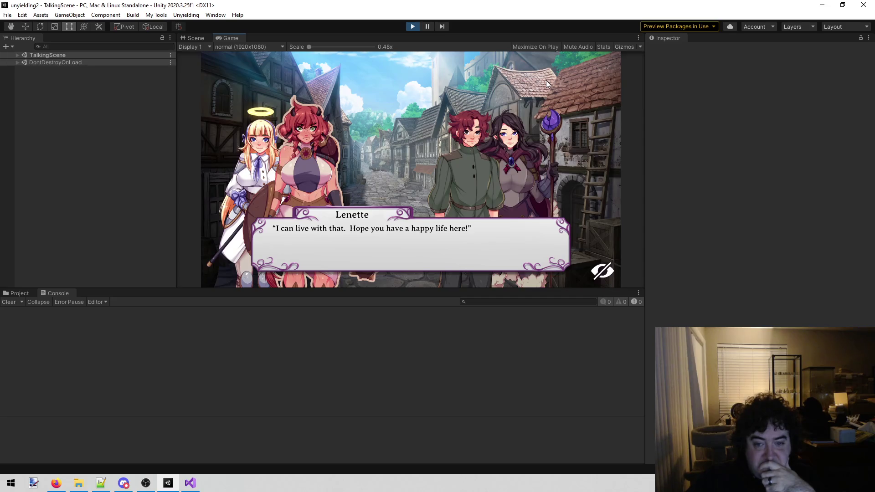
click(503, 120)
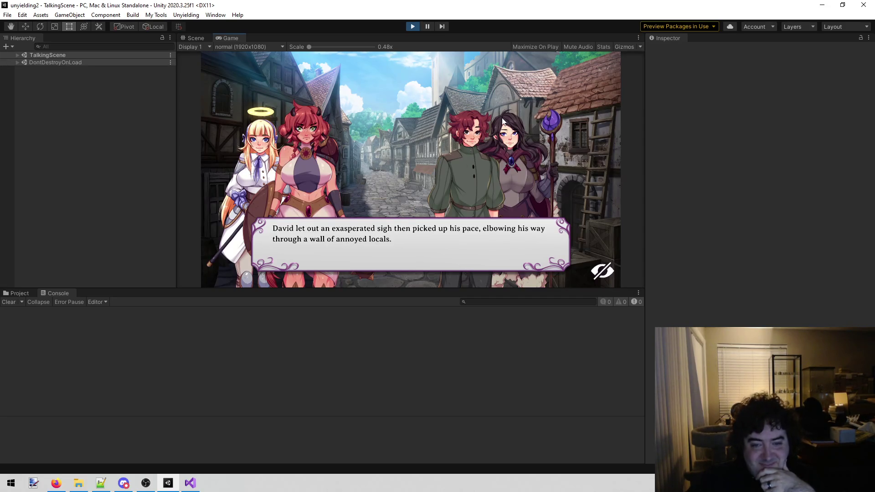
scroll(448, 185, up, 1)
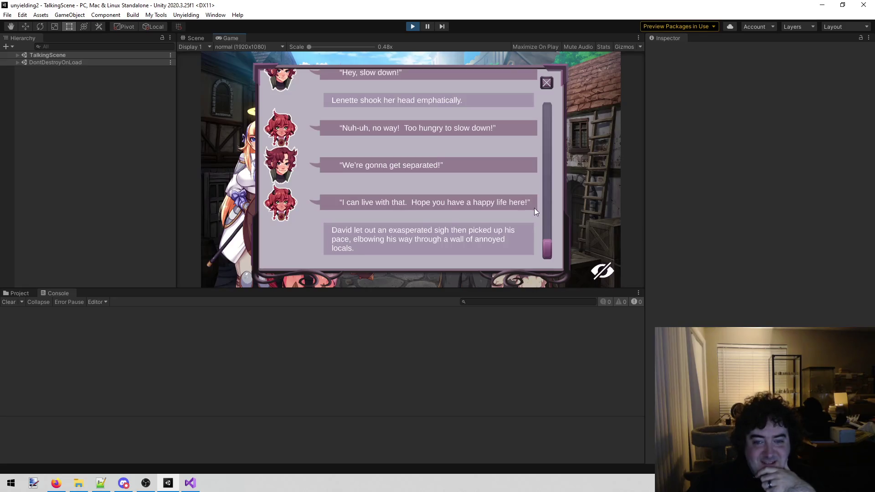
click(542, 85)
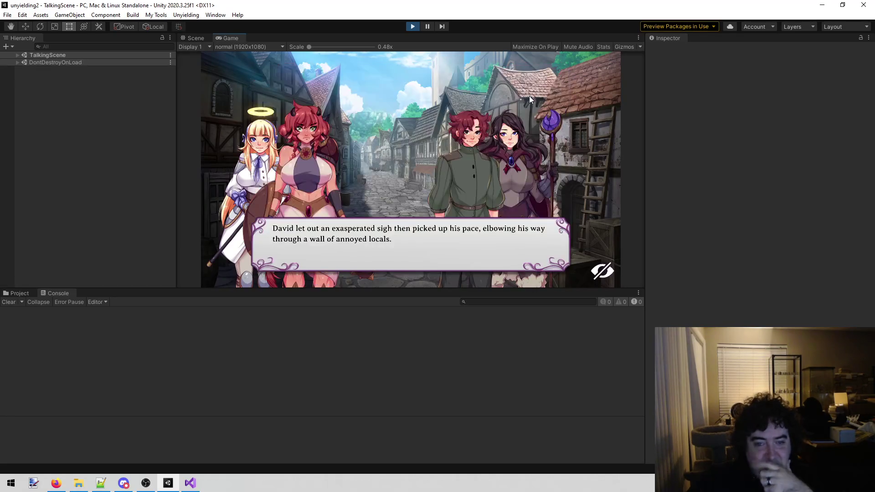
click(507, 120)
click(508, 120)
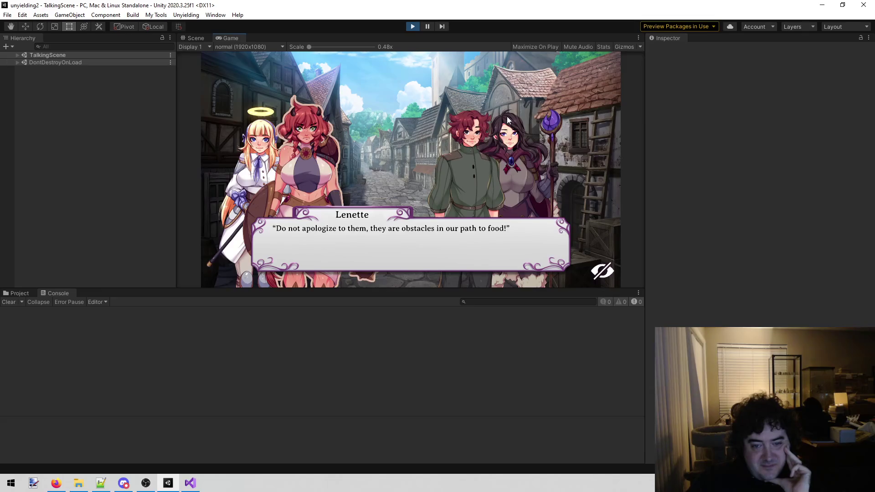
Continue through Pepper's question and David's "Thank the gods." into the tavern scene
click(500, 123)
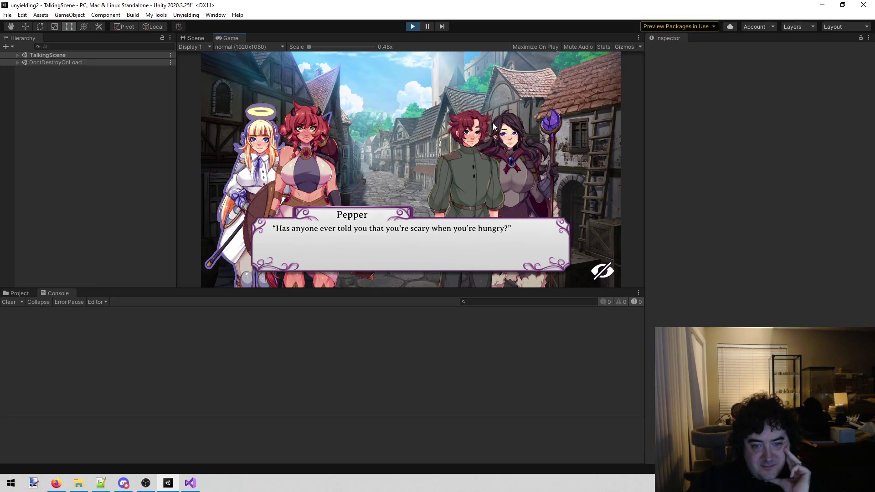
click(491, 128)
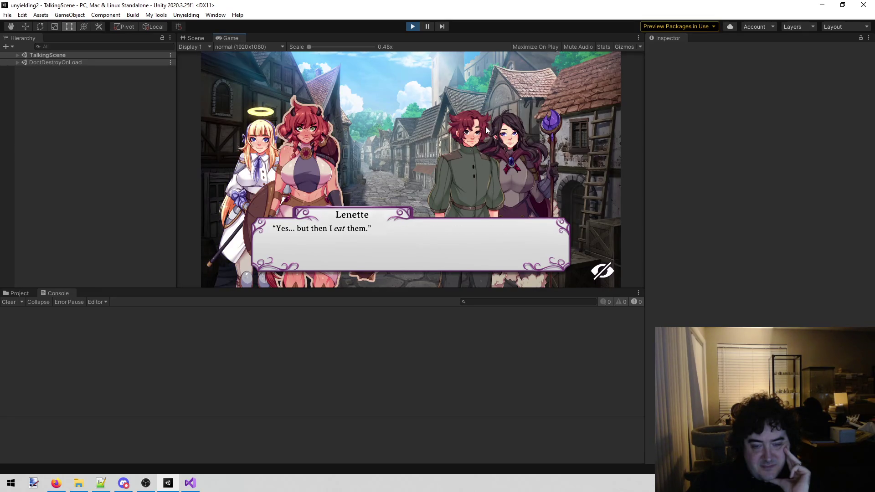
click(486, 130)
click(483, 131)
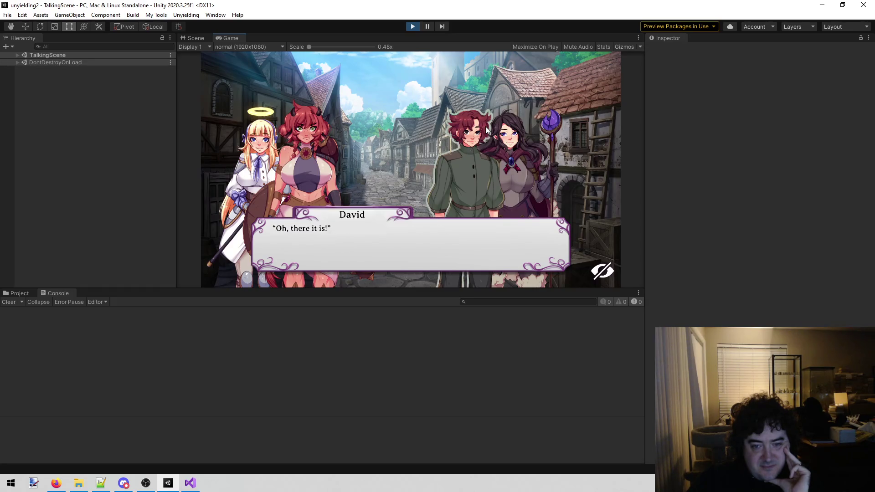
click(420, 166)
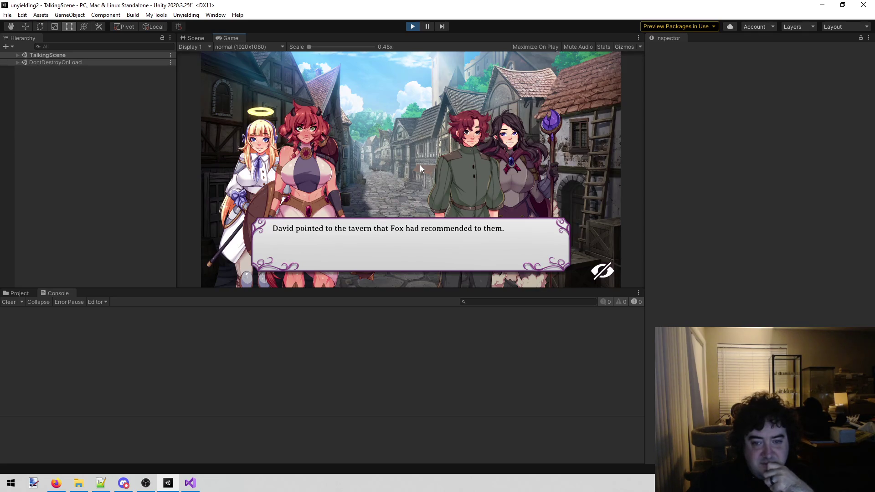
click(420, 165)
click(421, 165)
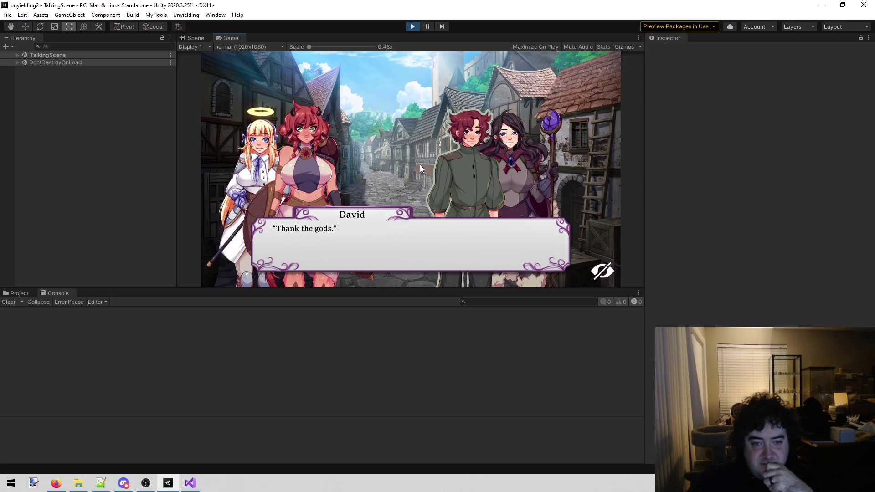
click(425, 165)
click(425, 168)
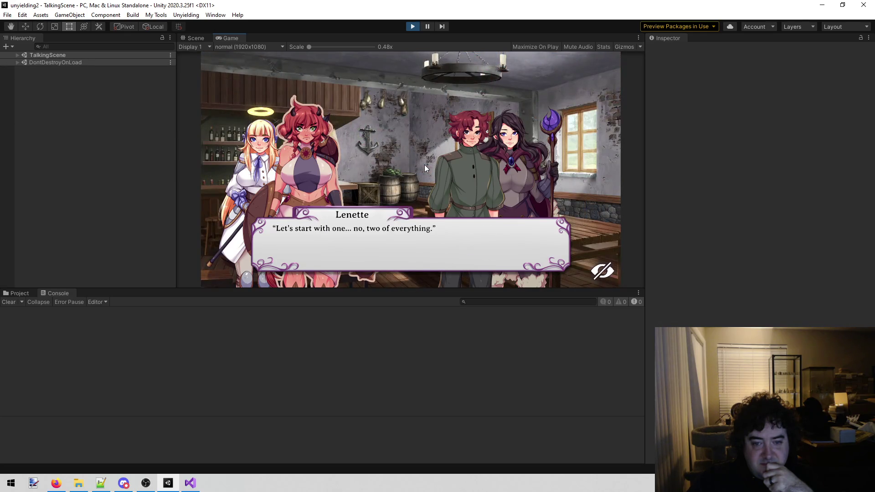
Advance to Pepper's house specials order and the silver narration, then check the dialogue log
click(425, 167)
click(425, 168)
click(424, 168)
click(424, 166)
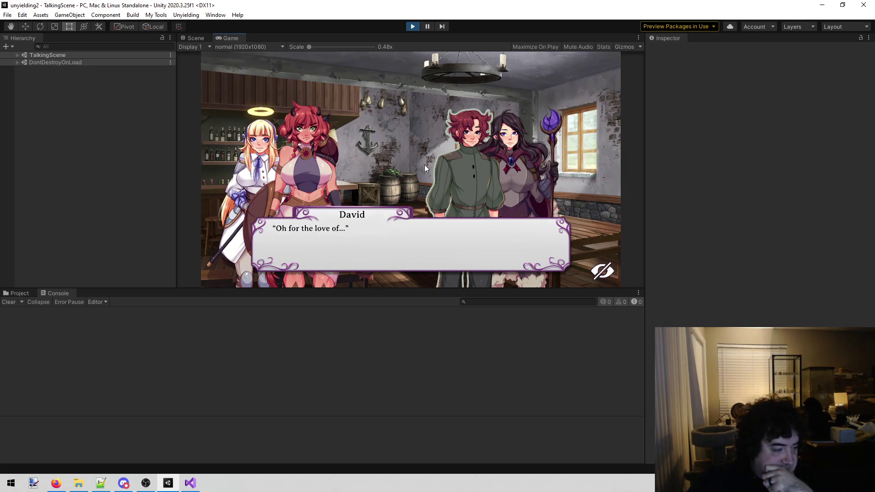
click(425, 167)
click(425, 166)
scroll(425, 165, up, 1)
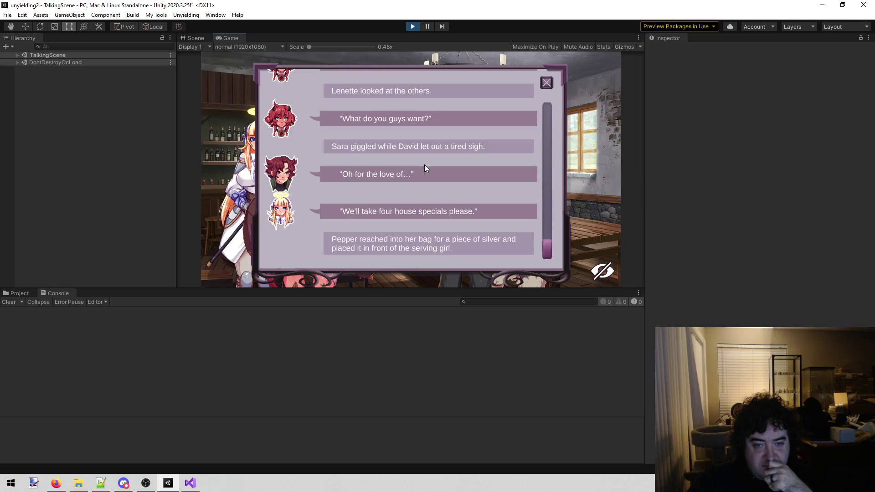
click(550, 80)
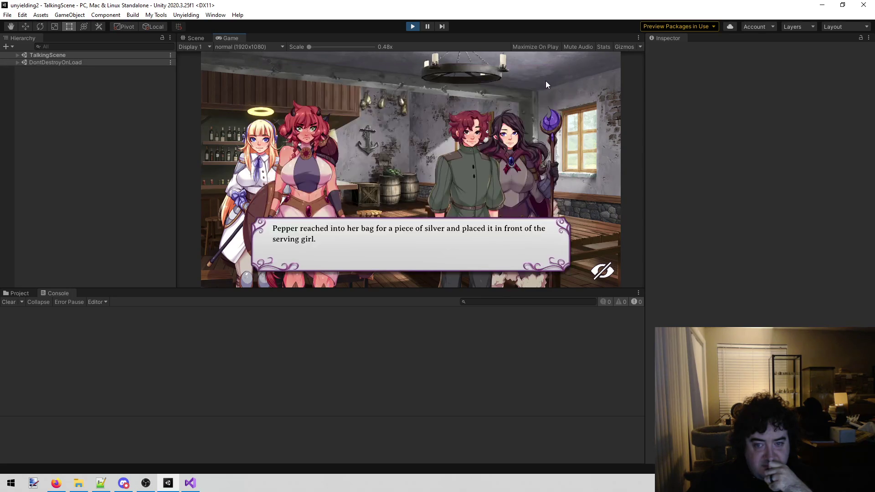
Continue past Pepper's payment and "Old habits" reply to Lenette still being hungry
click(543, 87)
click(542, 89)
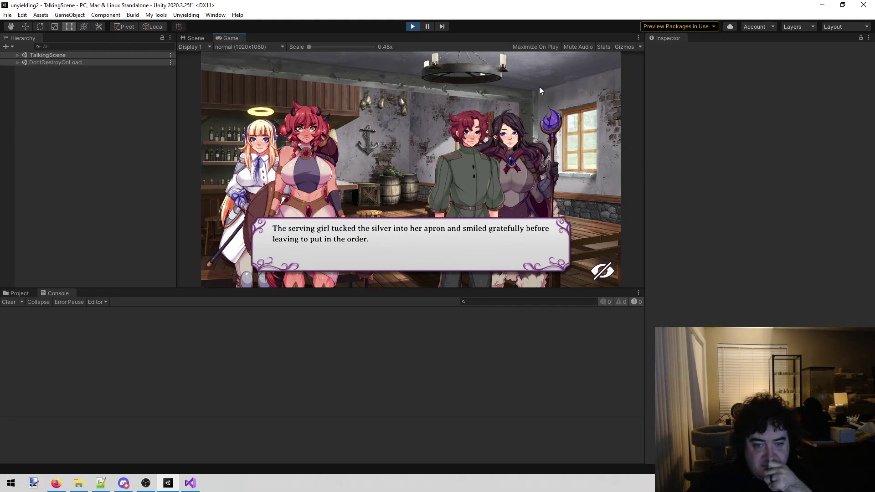
click(540, 89)
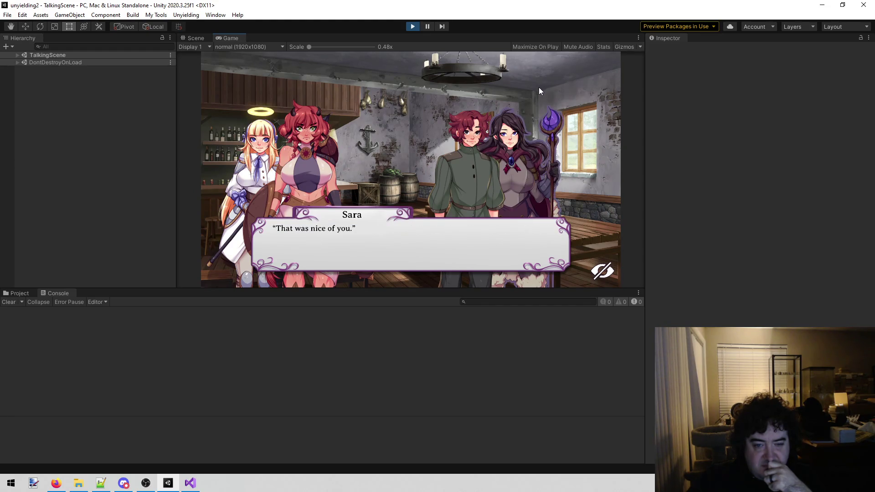
click(531, 96)
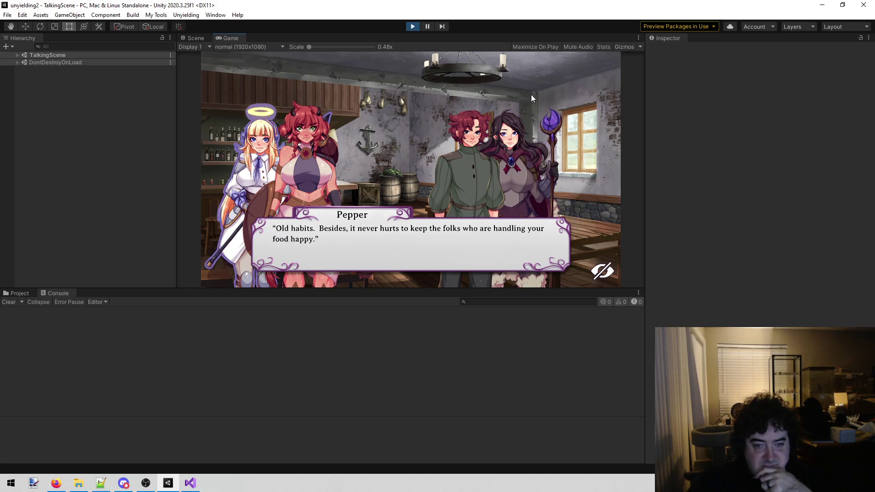
click(529, 101)
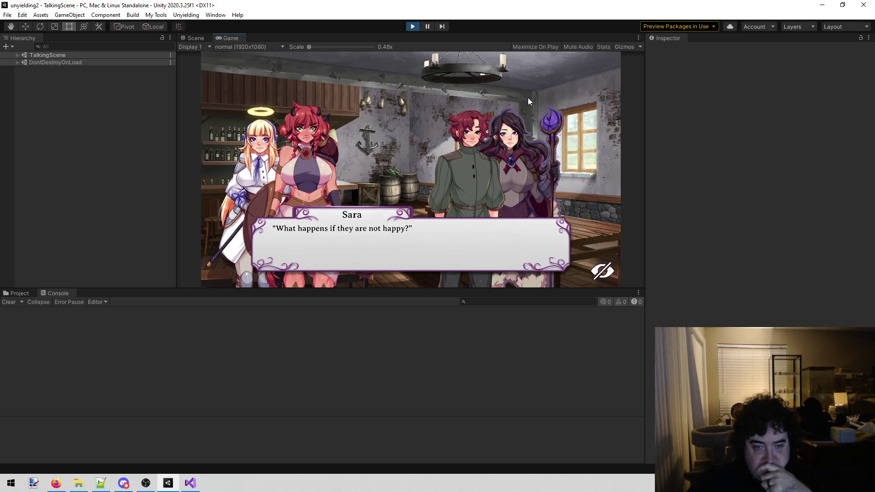
click(528, 98)
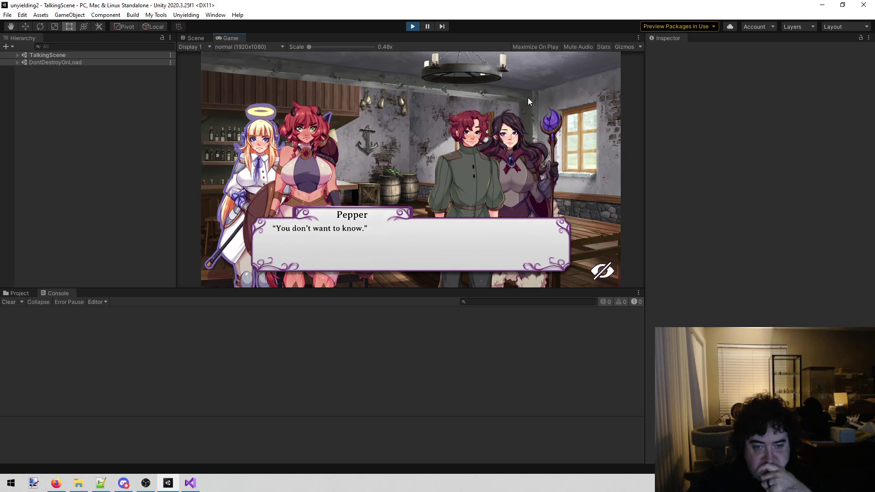
click(527, 97)
click(527, 97)
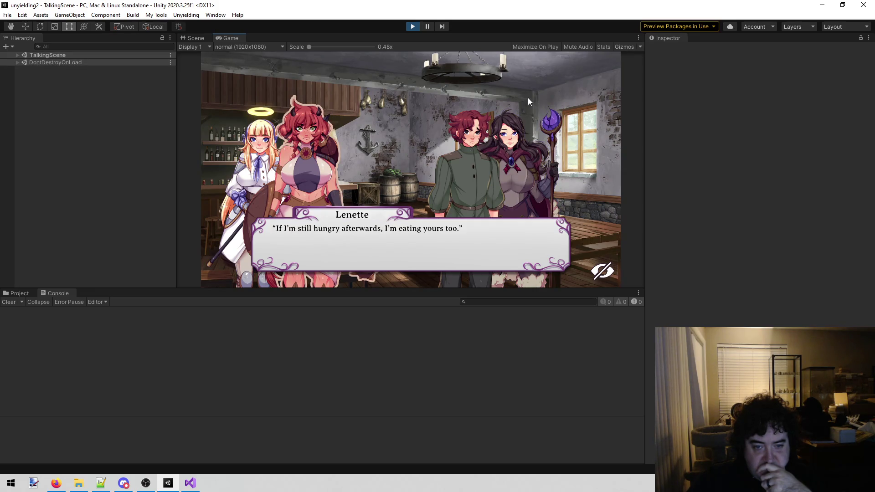
Advance through David's house specials question to Pepper's "Dreamy lips" line, reviewing the log
click(399, 122)
click(400, 120)
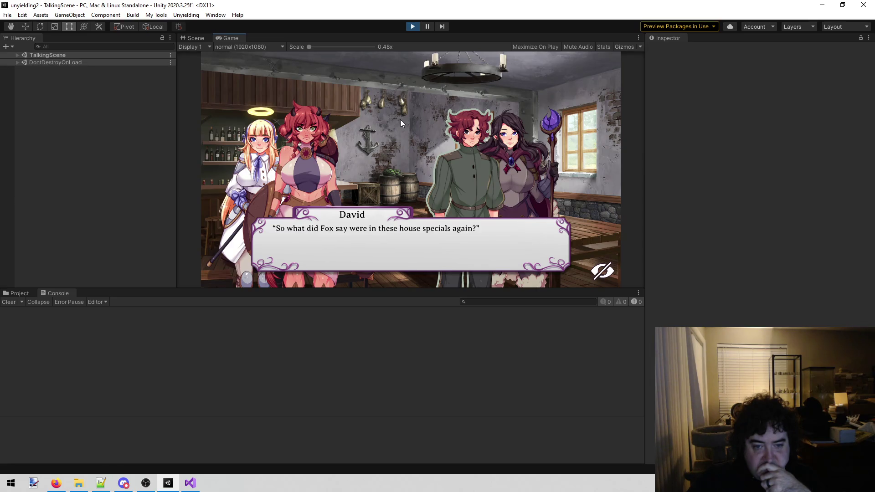
click(400, 120)
click(401, 121)
click(400, 121)
click(401, 120)
click(401, 120)
click(401, 119)
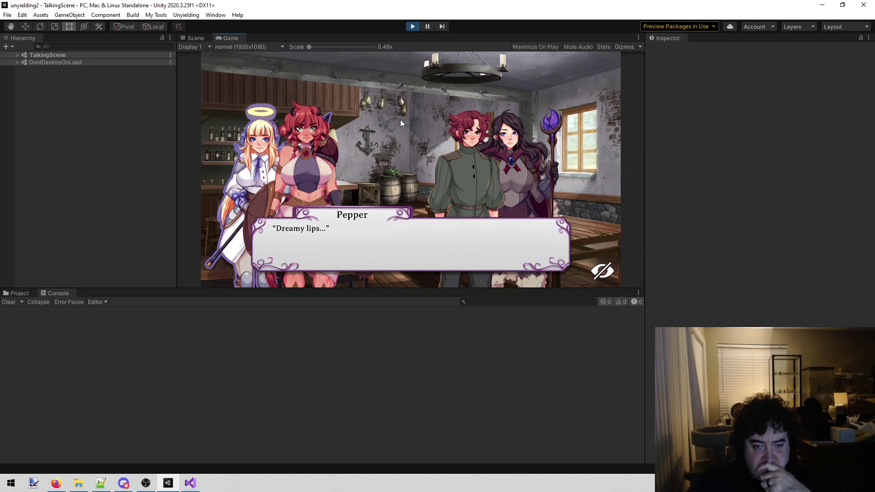
scroll(437, 113, up, 1)
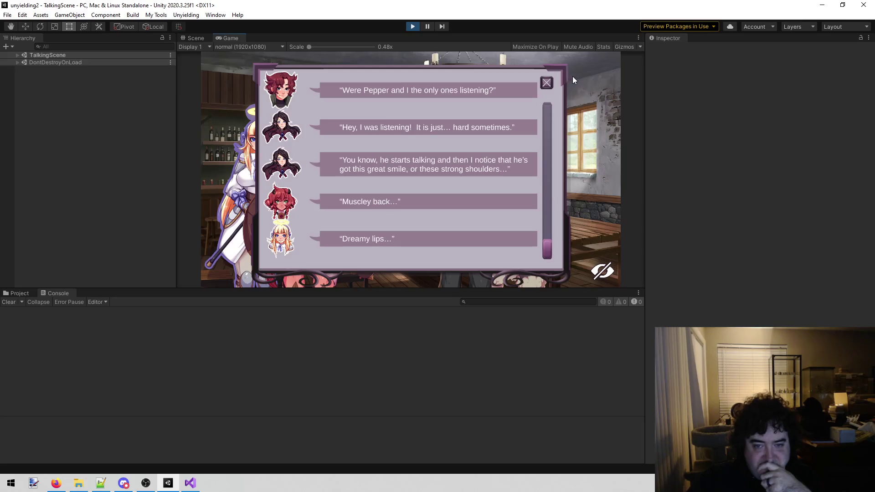
click(552, 83)
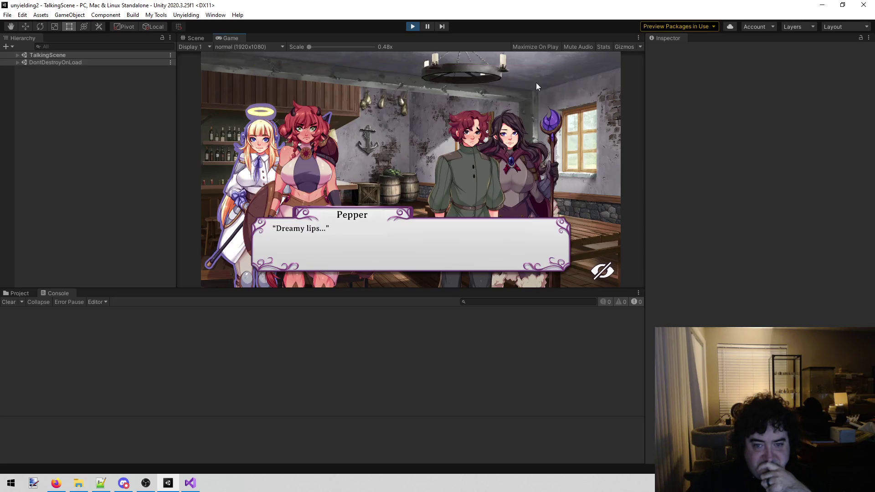
Continue past Pepper's apology and Sara's Fox remark to Lenette's "C'mon David, join us!"
click(437, 111)
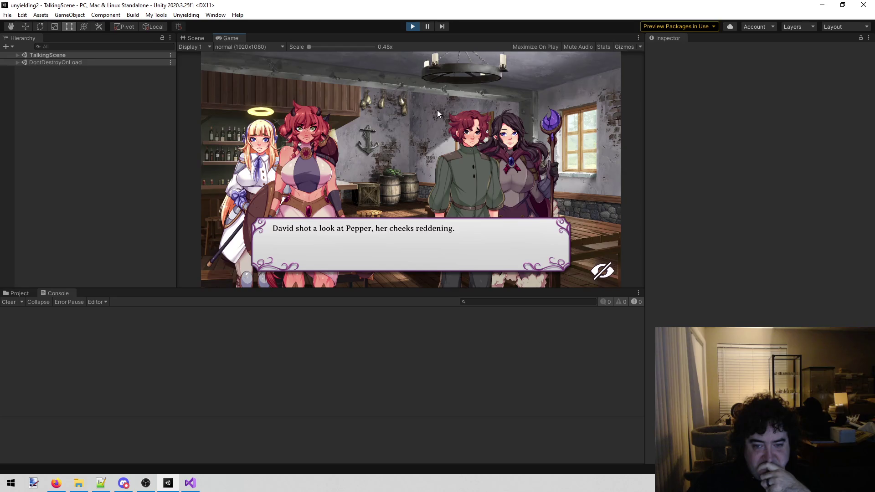
click(437, 111)
click(436, 110)
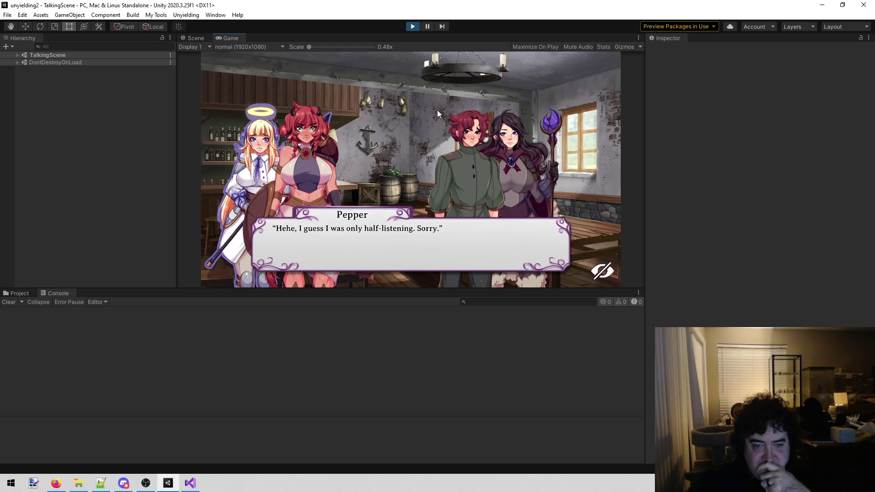
click(437, 110)
click(437, 110)
click(437, 110)
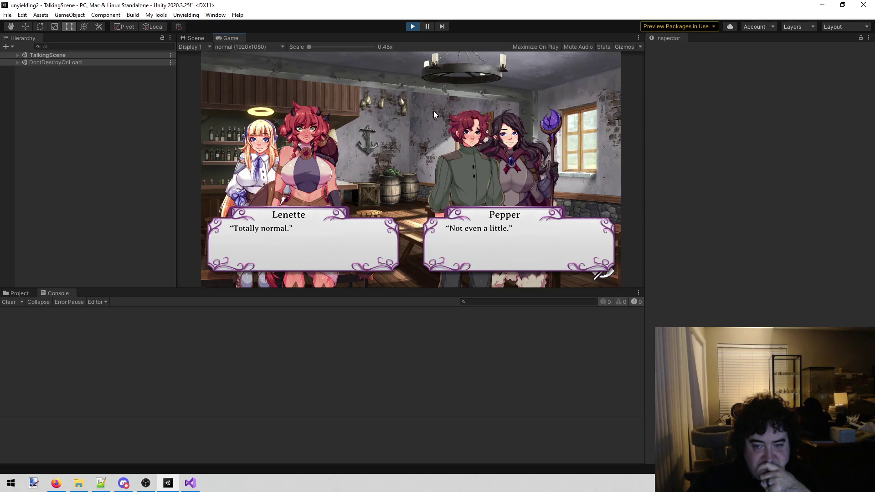
click(434, 111)
click(433, 111)
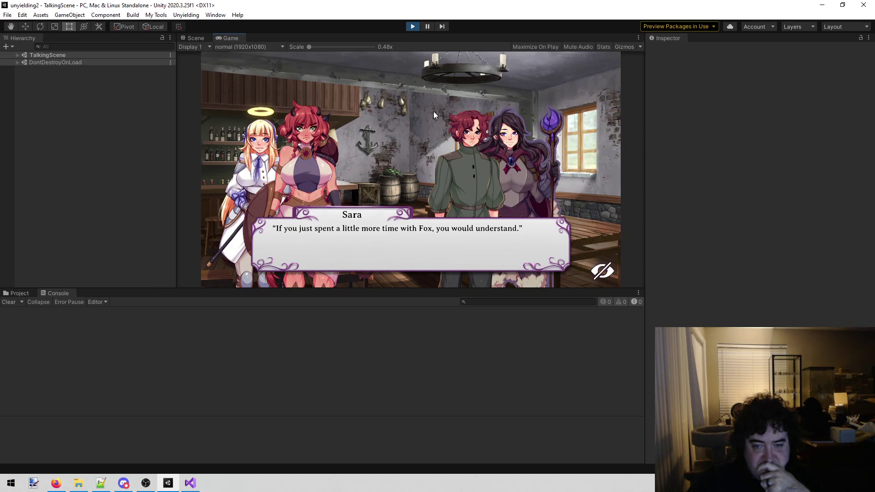
click(433, 111)
click(434, 111)
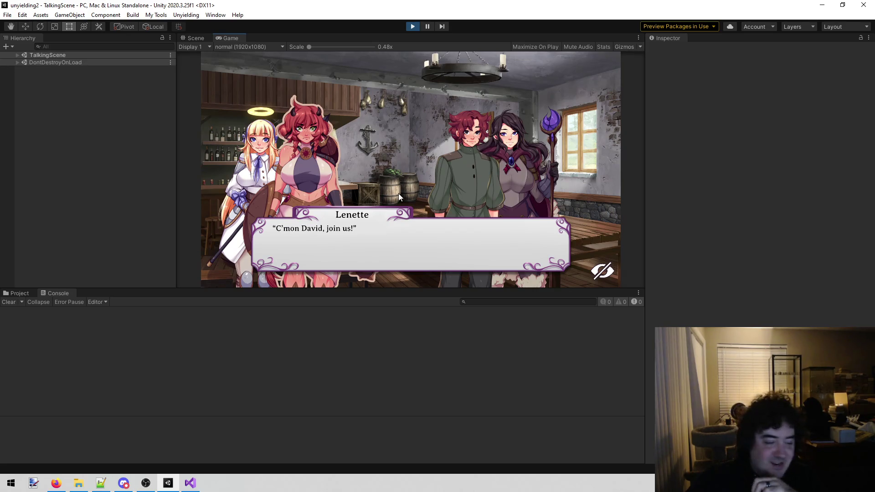
Advance the Lunch dialogue past David's 'It looks raw' to Sara shuddering, then close the history log
click(404, 166)
click(403, 166)
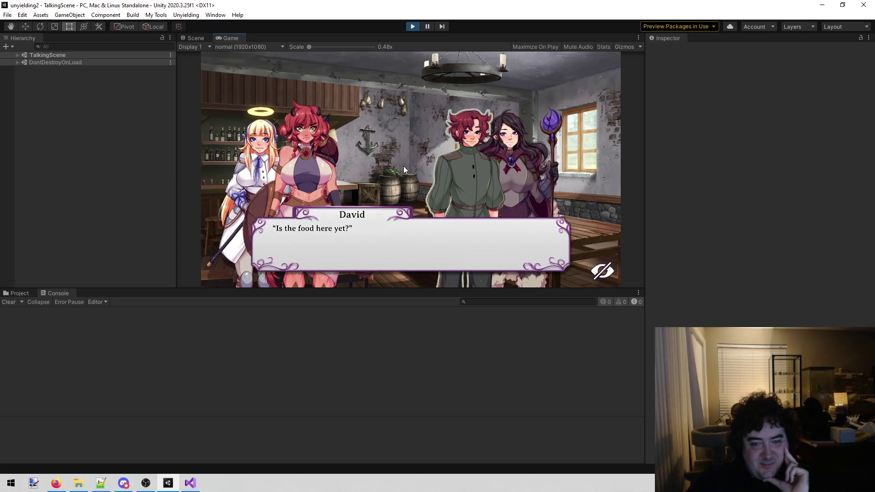
click(404, 166)
click(403, 166)
click(403, 166)
click(403, 166)
click(403, 166)
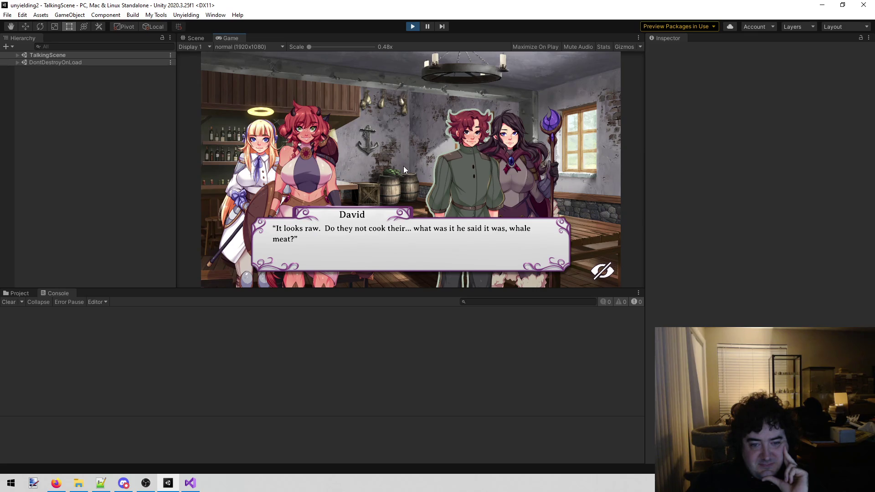
click(403, 166)
click(403, 166)
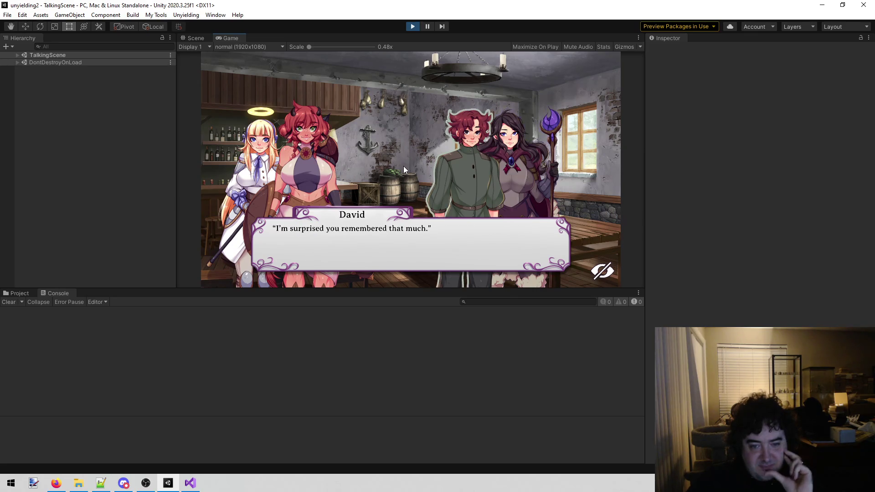
click(403, 166)
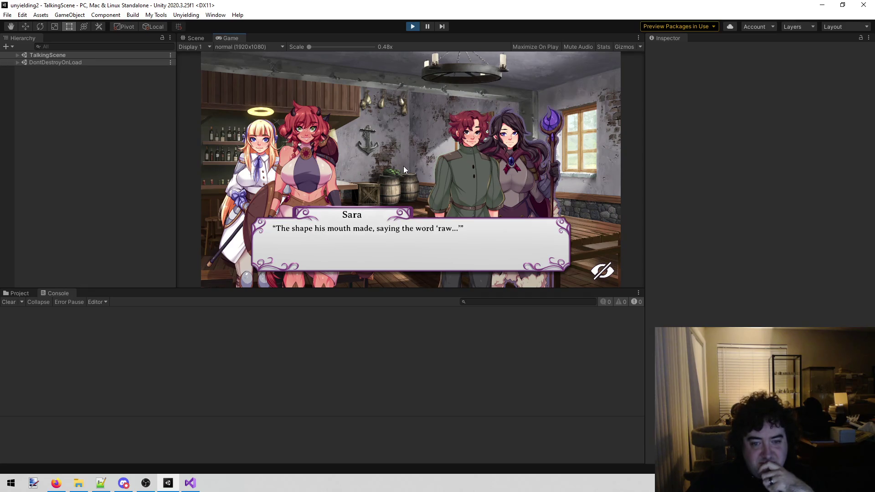
click(403, 166)
scroll(425, 157, up, 1)
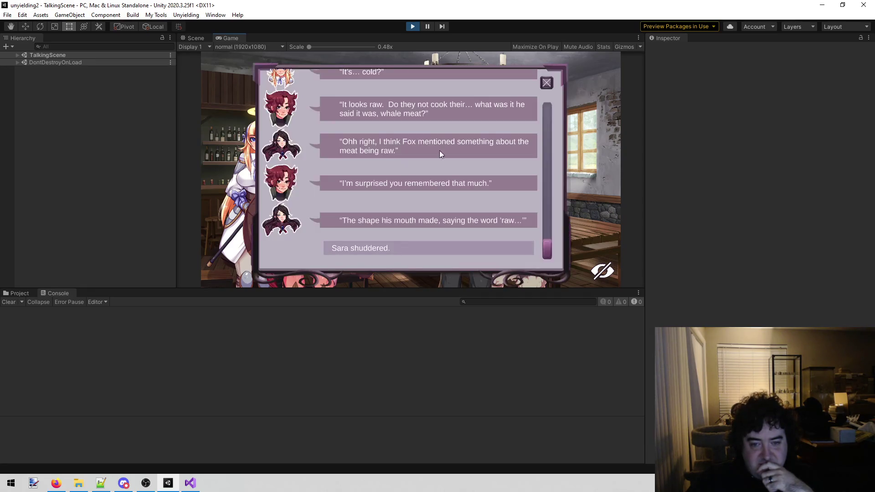
click(547, 83)
Continue the tavern dialogue through Sara's teasing and Pepper's giggle to the empty-plate narration
click(349, 126)
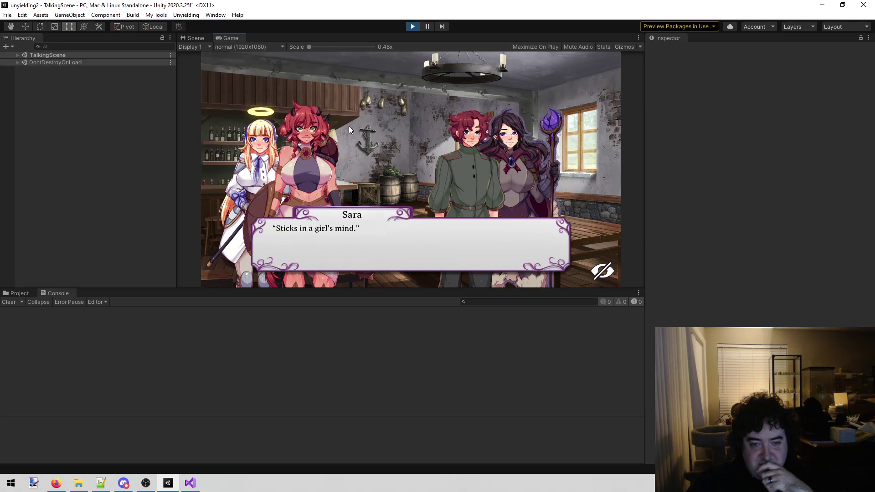
click(366, 125)
click(365, 125)
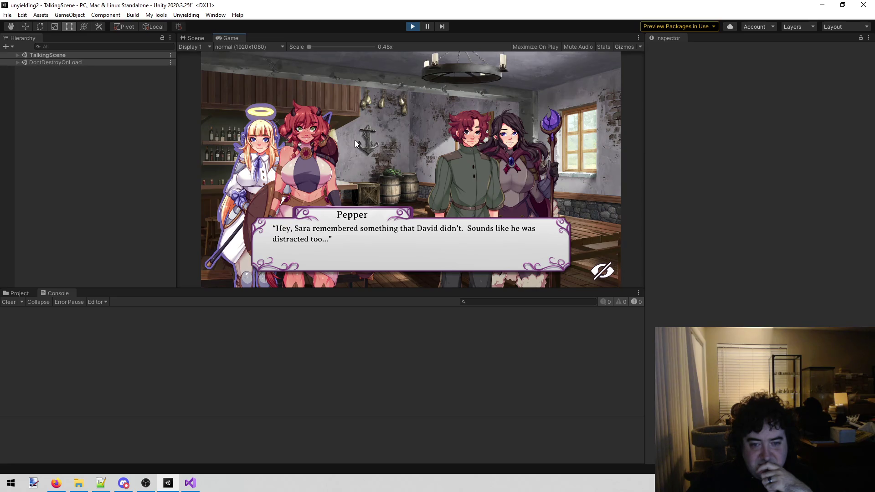
click(354, 140)
click(392, 140)
click(392, 140)
click(388, 141)
click(388, 144)
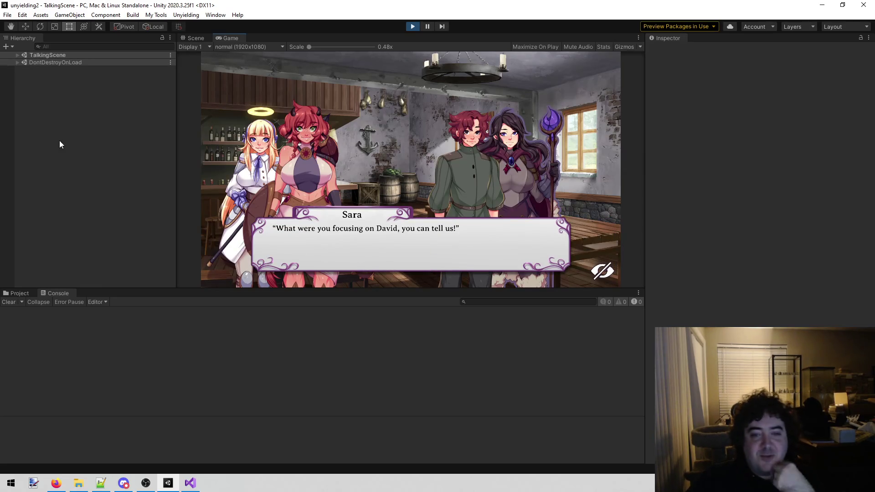
click(425, 139)
click(425, 138)
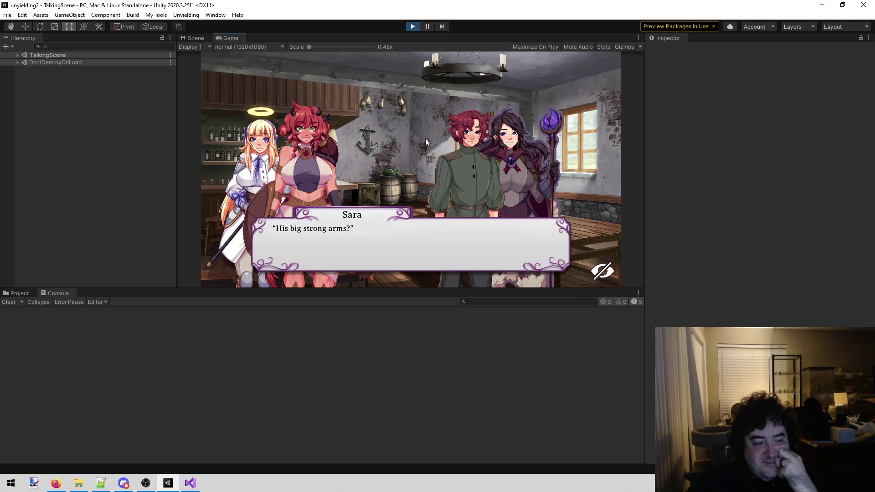
click(412, 144)
click(412, 144)
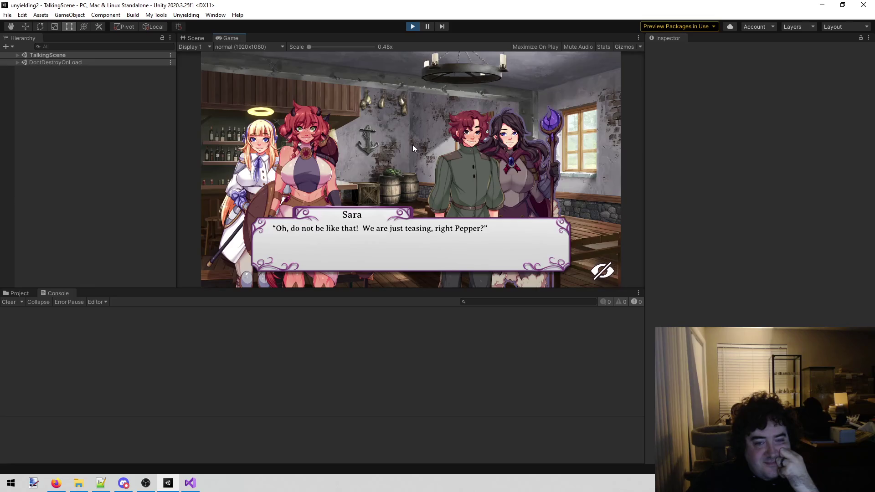
click(413, 145)
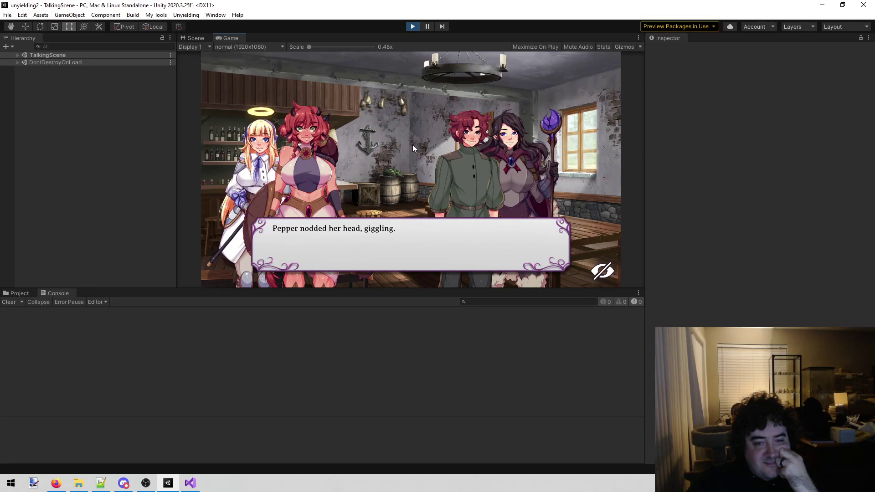
click(412, 144)
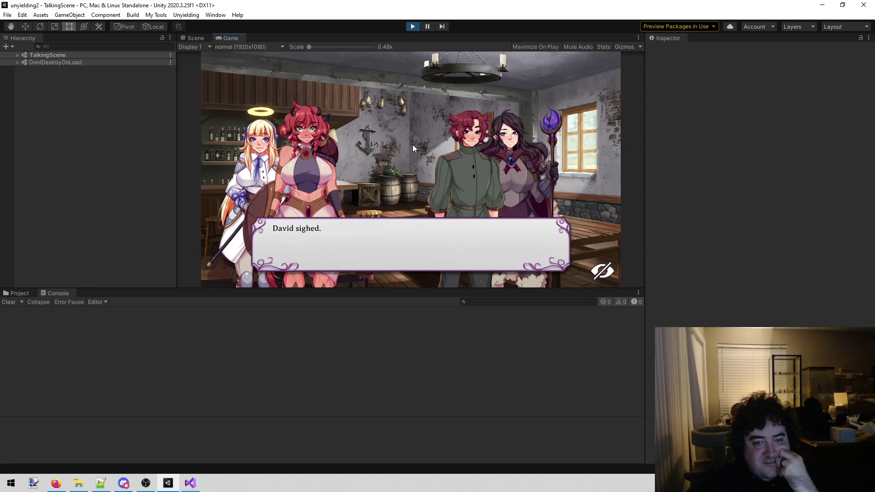
click(412, 144)
click(413, 145)
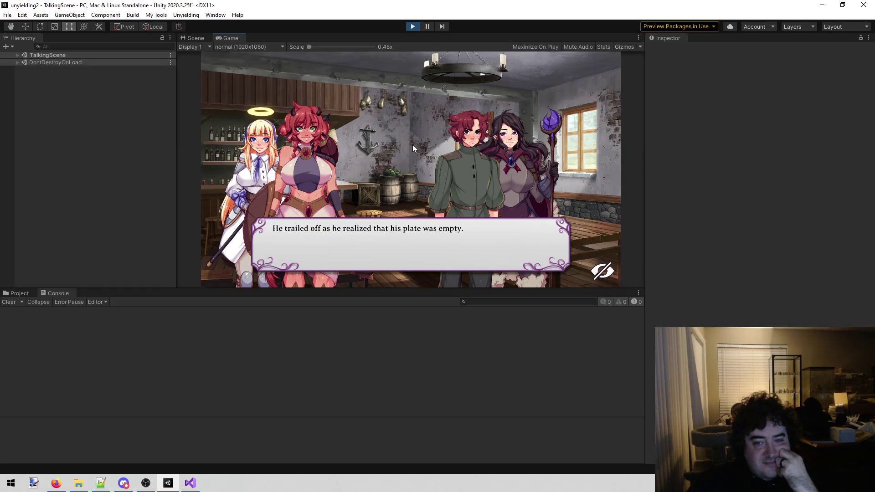
scroll(412, 144, up, 1)
click(546, 83)
Finish the tavern scene and check the new nodes under Figurine Shop on the Book 4 map
click(520, 89)
click(511, 95)
click(501, 103)
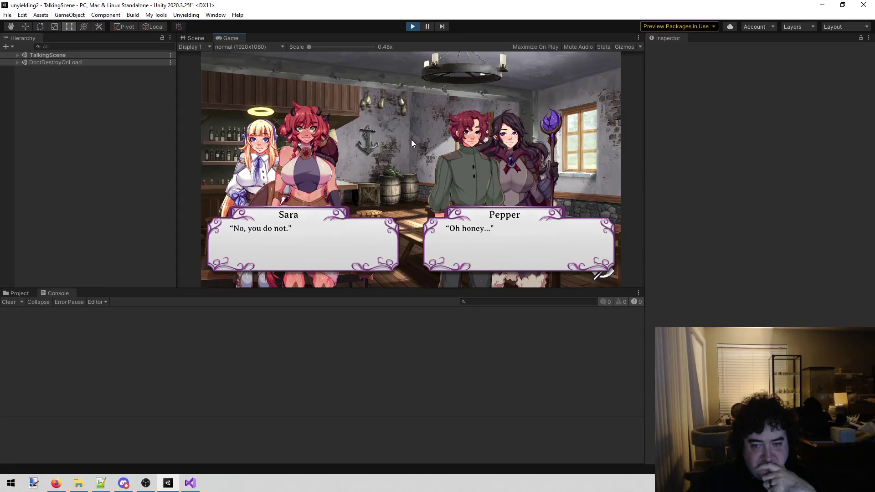
scroll(411, 139, up, 1)
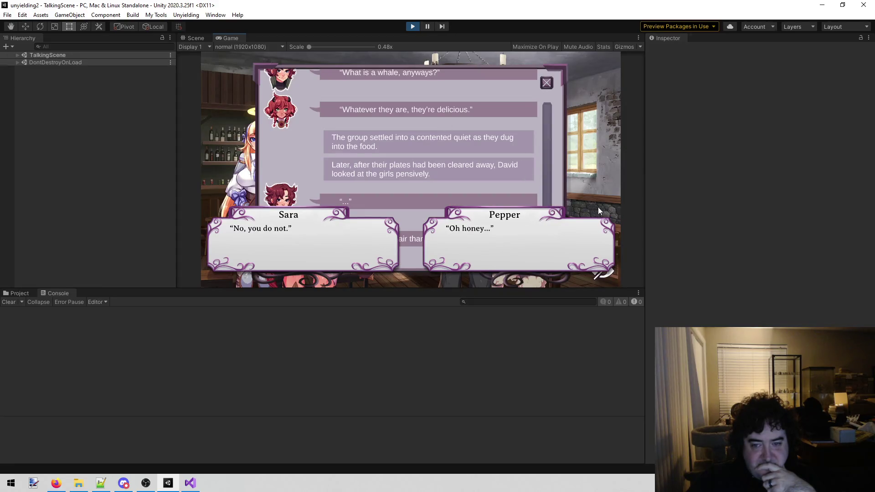
click(545, 84)
click(409, 121)
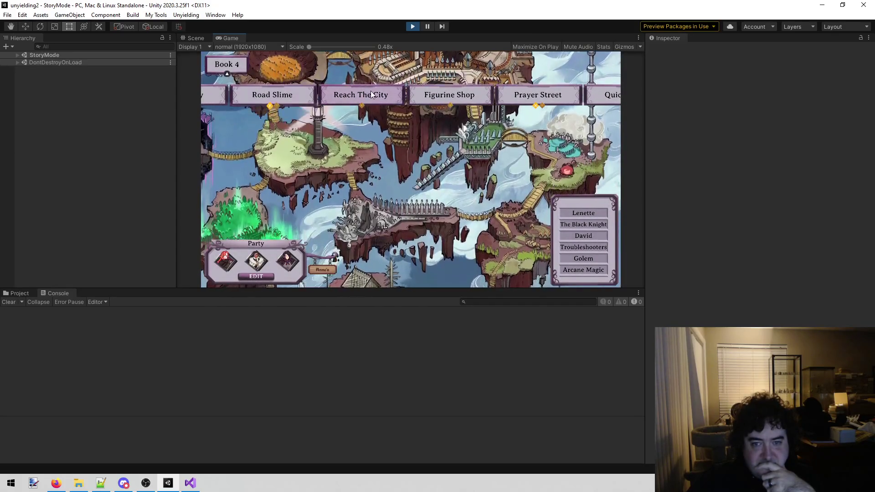
click(465, 93)
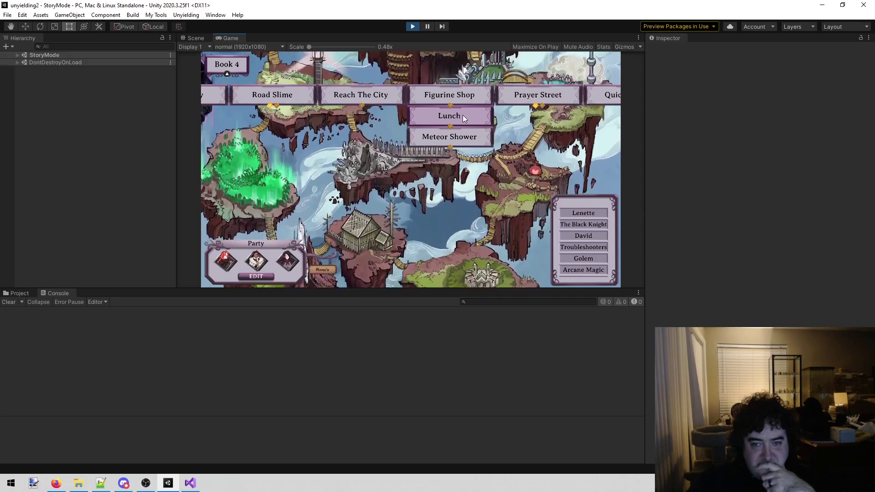
key(alt+Tab)
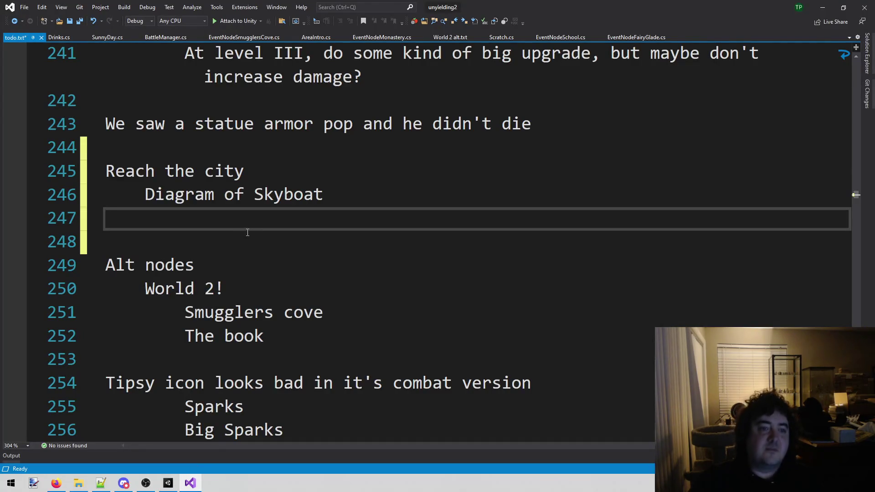
Add a 'Lunch' line below Diagram of Skyboat with the indented note 'Them sitting at the table, daydreaming of fox'
key(Return)
key(Up)
text(Fi)
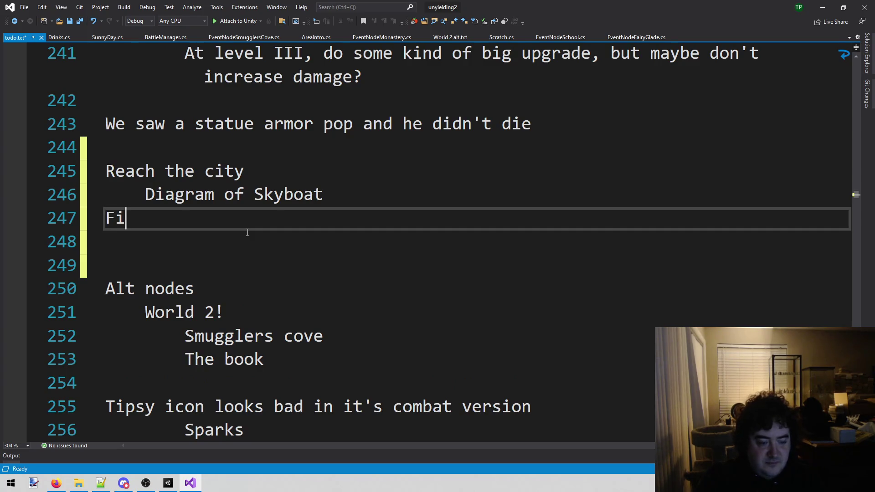
key(BackSpace)
key(BackSpace)
text(Lunch)
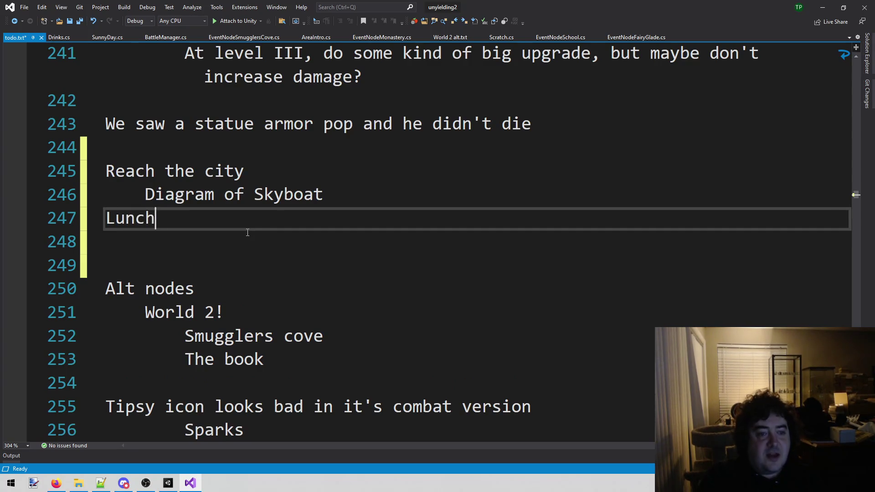
key(Return)
key(Tab)
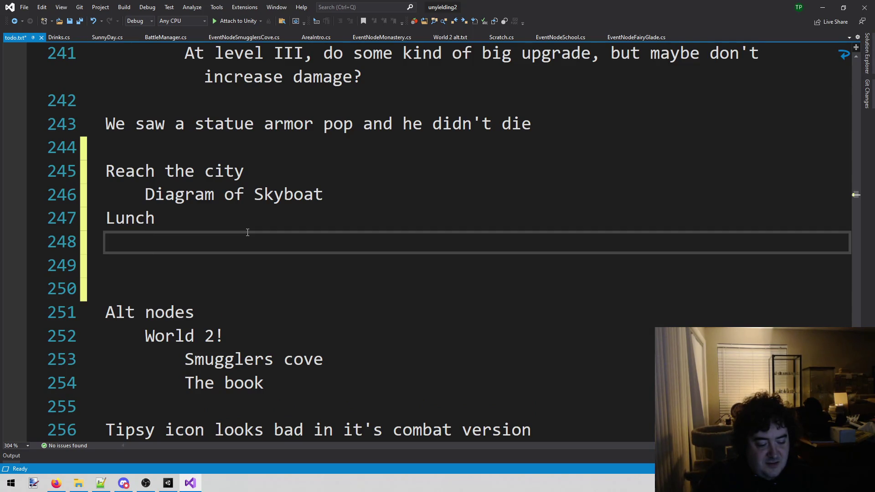
text(David)
key(BackSpace)
key(BackSpace)
key(BackSpace)
key(BackSpace)
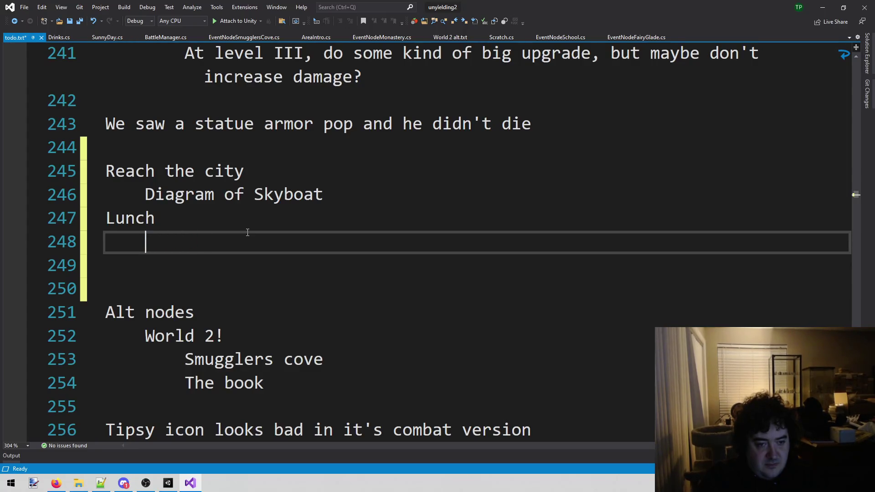
text(Them s)
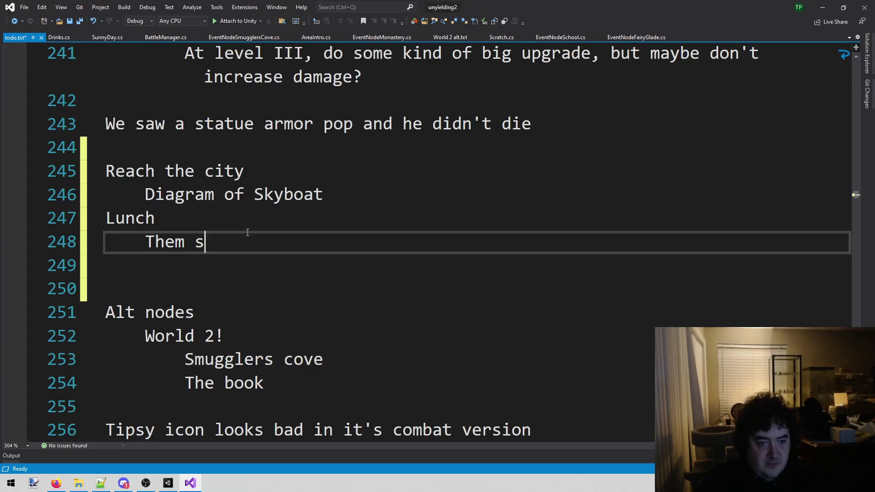
text(itting at the table, )
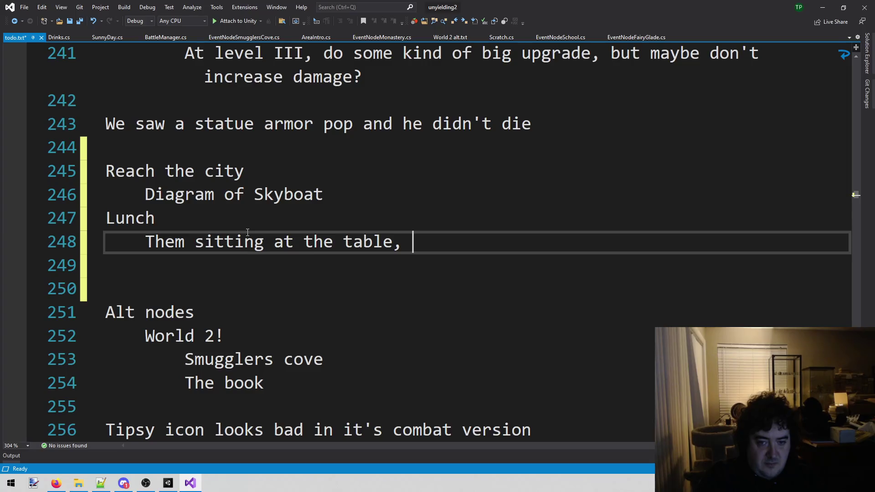
text(daydr)
text(eaming of fox)
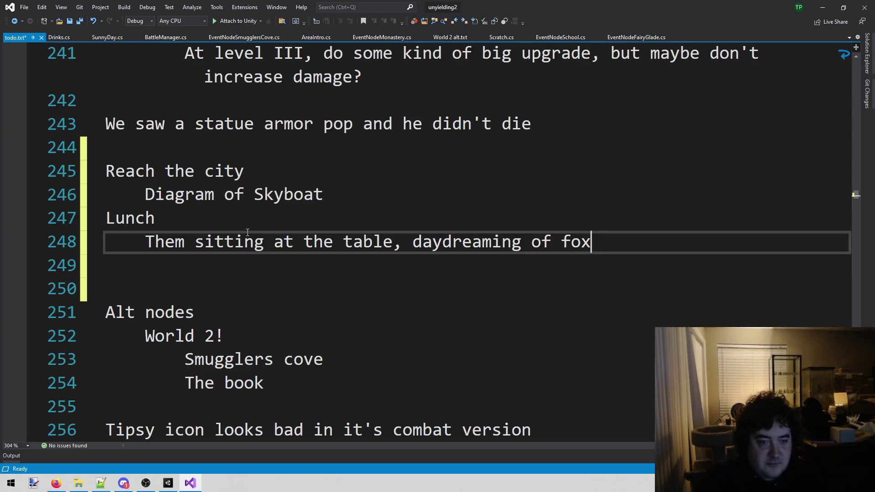
key(Return)
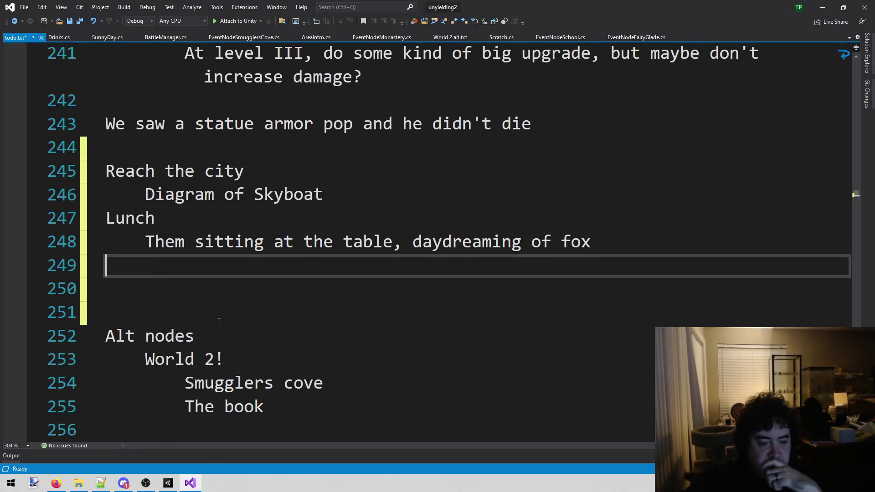
Glance at Firefox, place the cursor on line 251, then return to the game in Unity
click(145, 484)
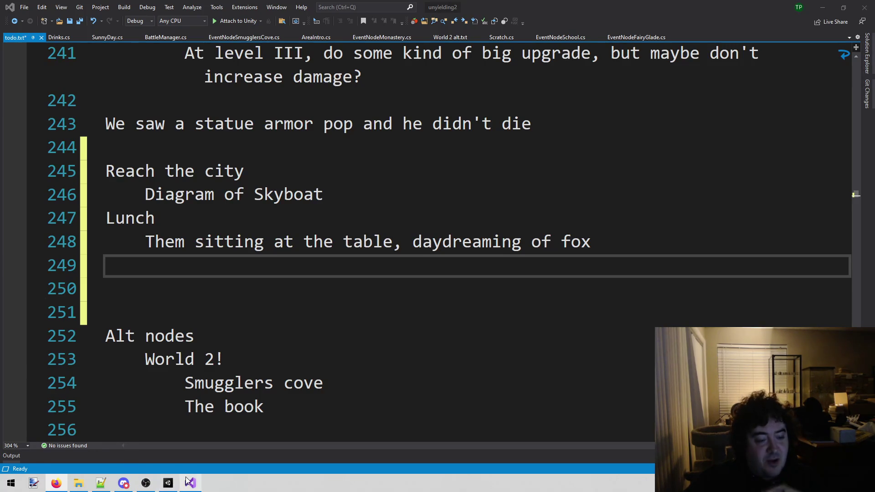
click(205, 314)
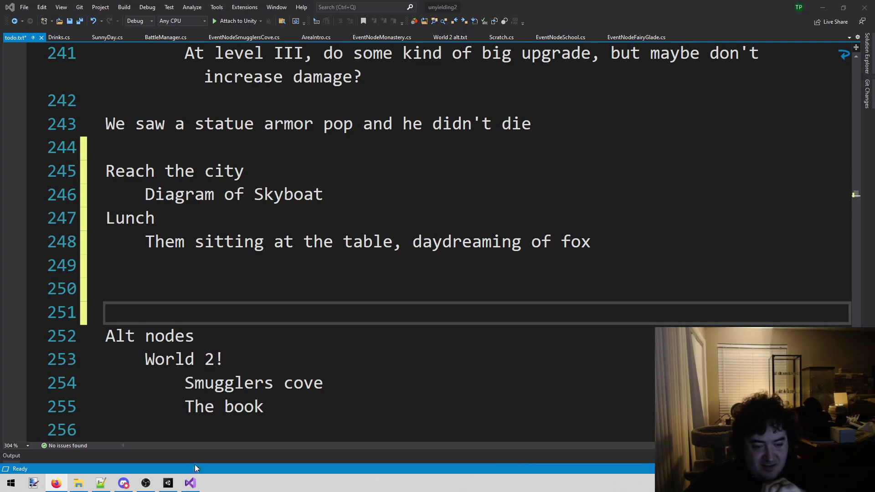
click(190, 483)
click(169, 483)
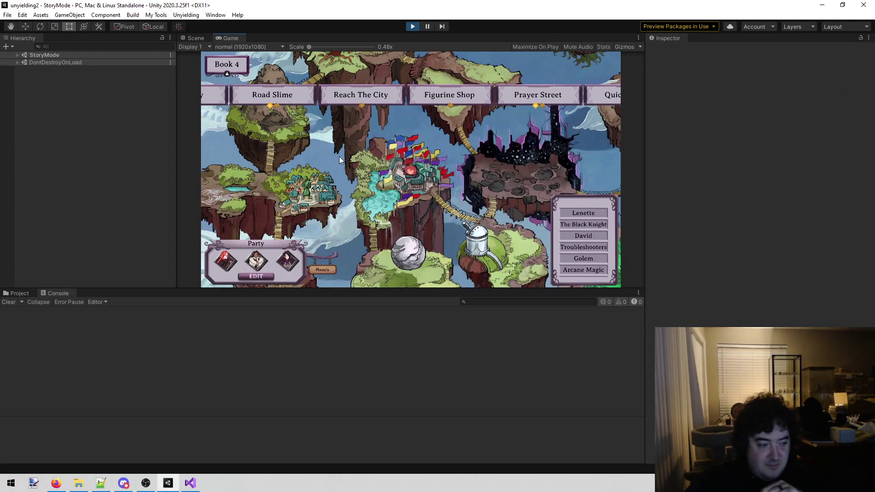
Launch the Meteor Shower node under Figurine Shop on the Book 4 map
mouse_move(447, 96)
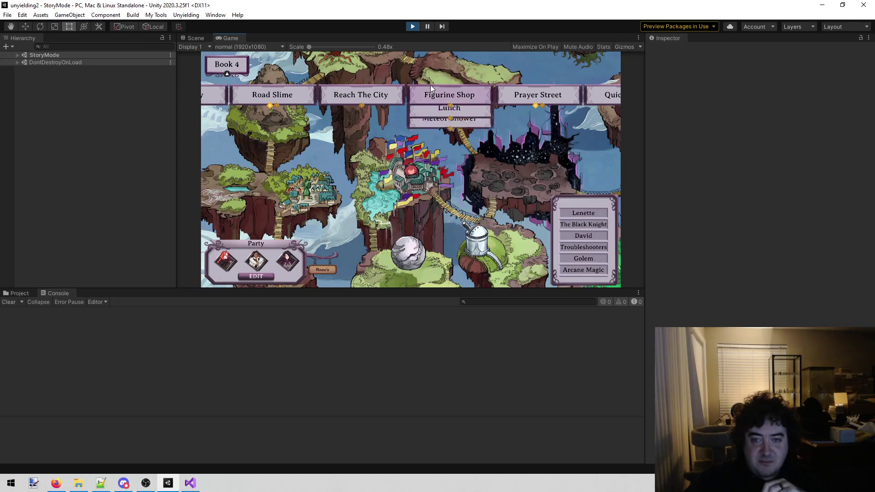
click(434, 137)
click(536, 274)
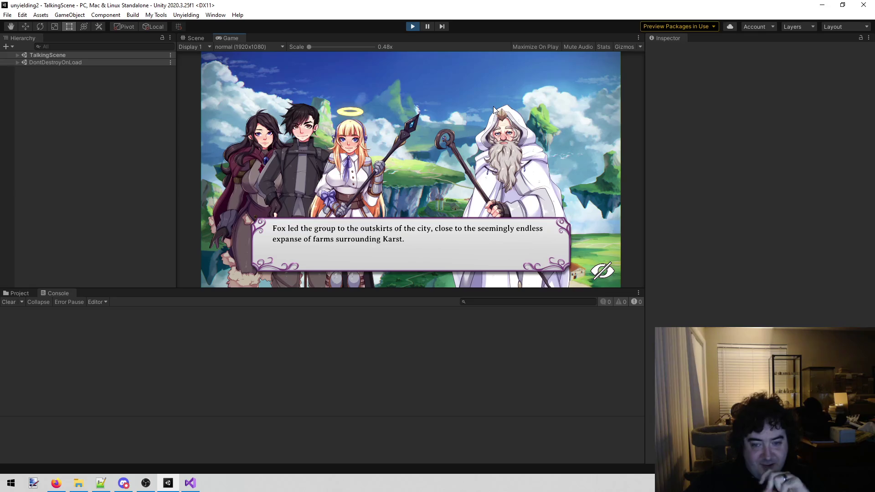
Advance the Meteor Shower dialogue past Fox's meteor talk and Pepper's reply, closing the history log
click(500, 64)
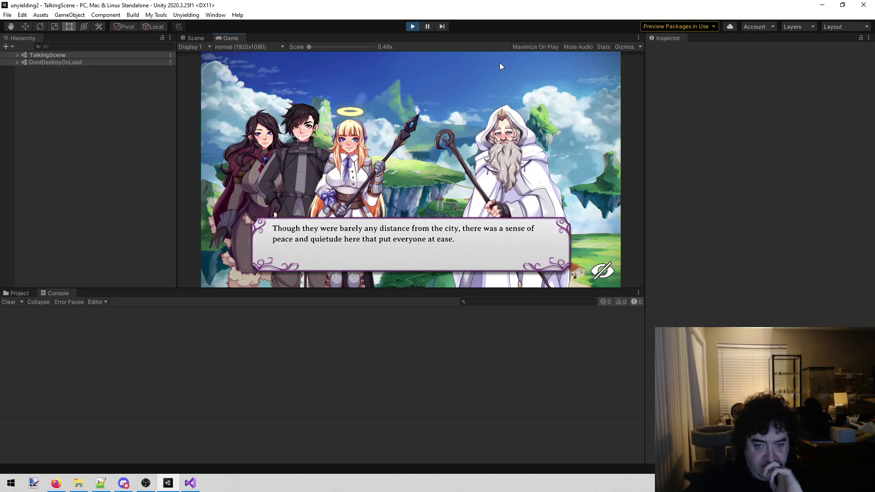
click(500, 67)
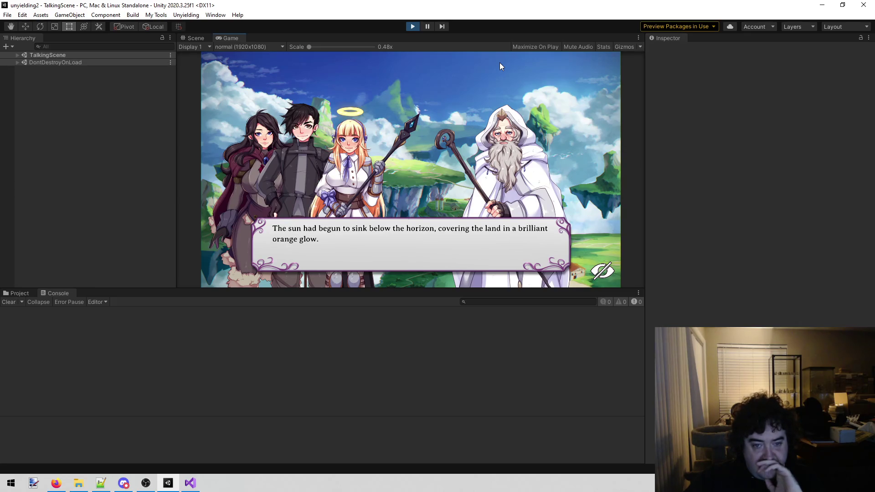
click(500, 66)
click(500, 66)
click(500, 67)
click(500, 66)
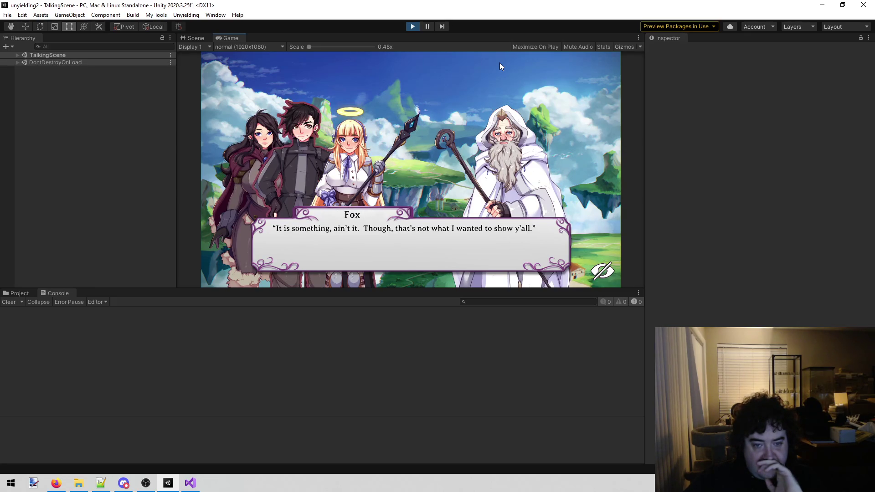
click(500, 67)
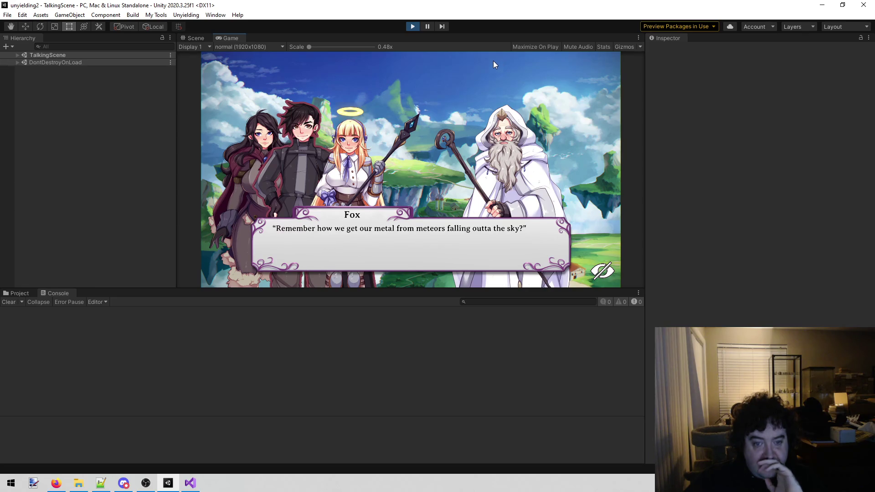
click(462, 117)
click(460, 114)
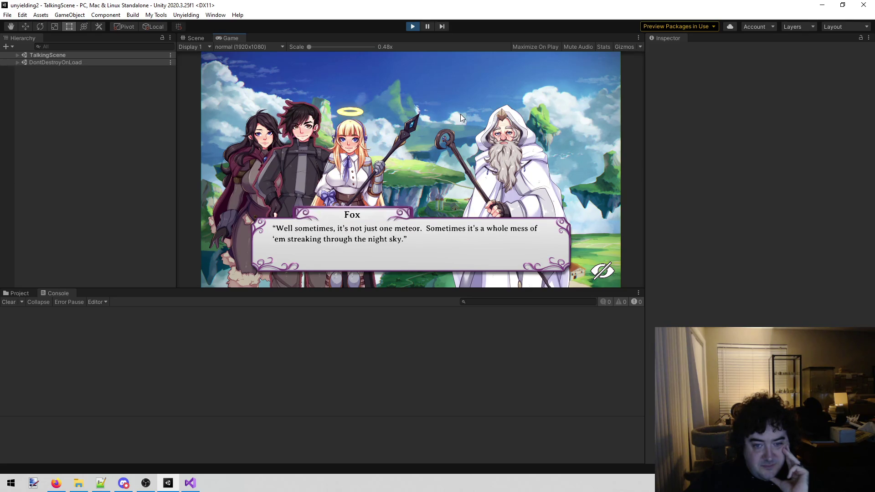
click(460, 121)
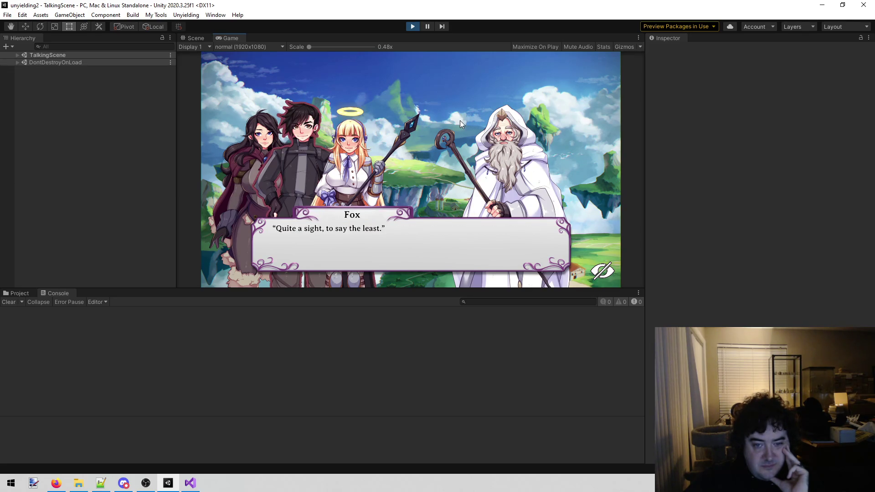
click(456, 122)
click(451, 126)
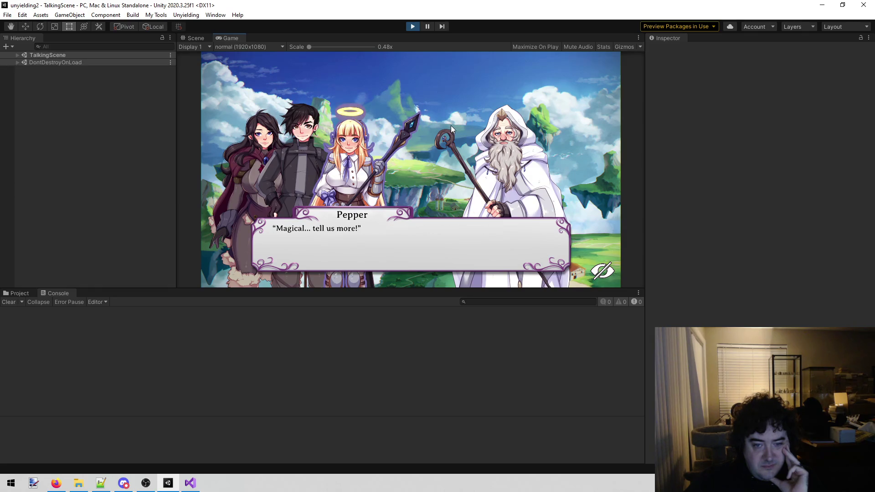
scroll(450, 124, up, 1)
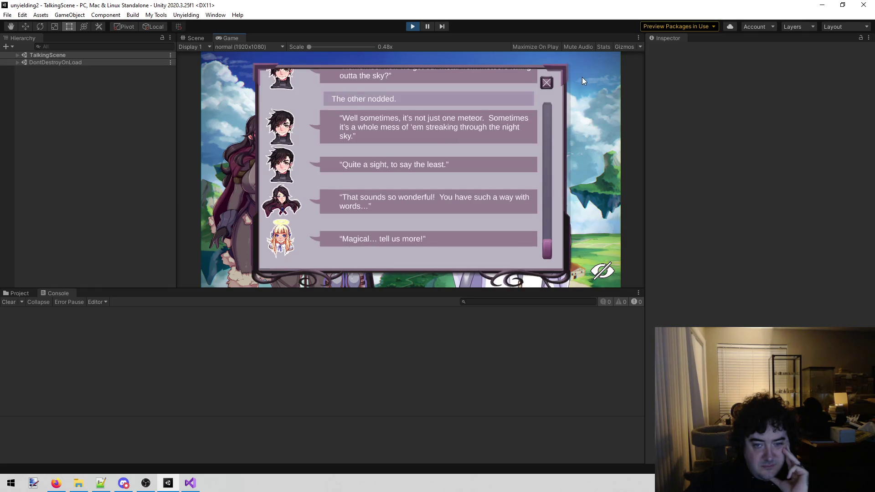
click(550, 79)
click(535, 82)
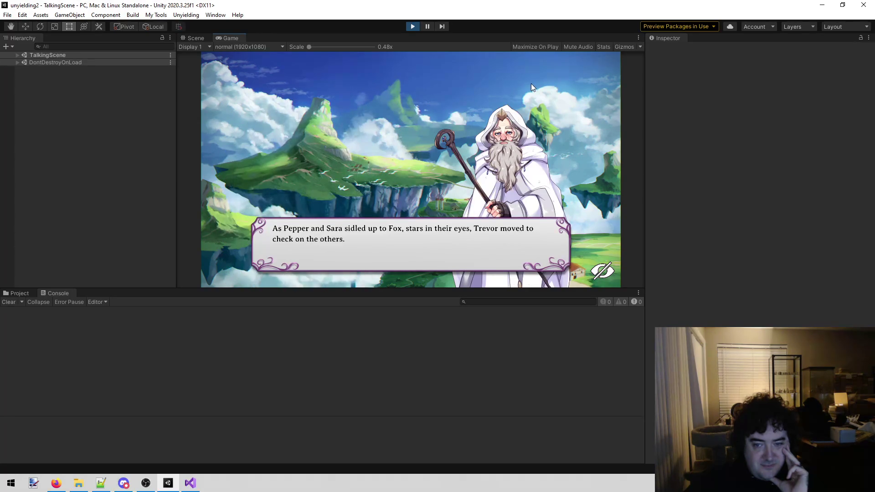
Play through David, Adrift and Anne's skyboat conversation until the scene switches characters
click(531, 84)
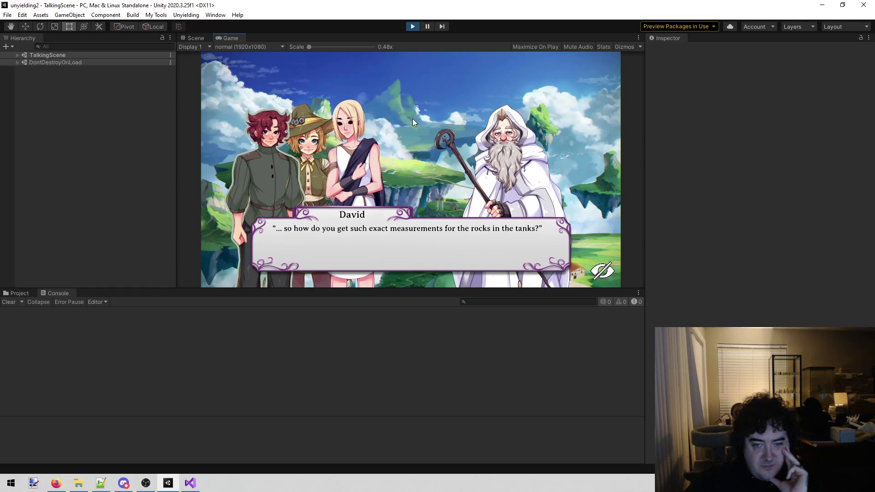
click(452, 117)
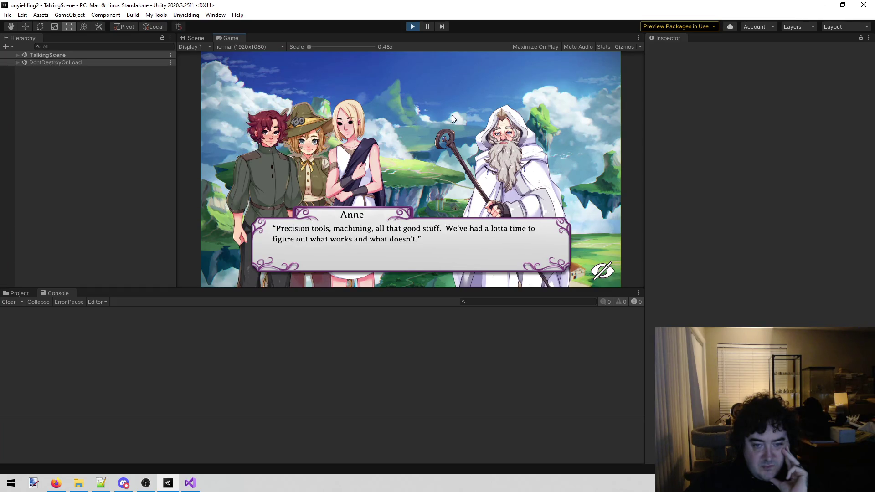
click(429, 143)
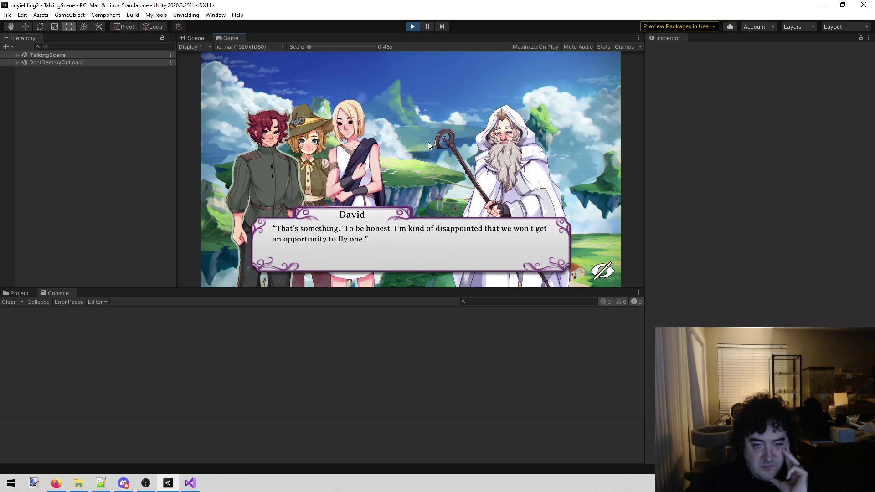
click(429, 143)
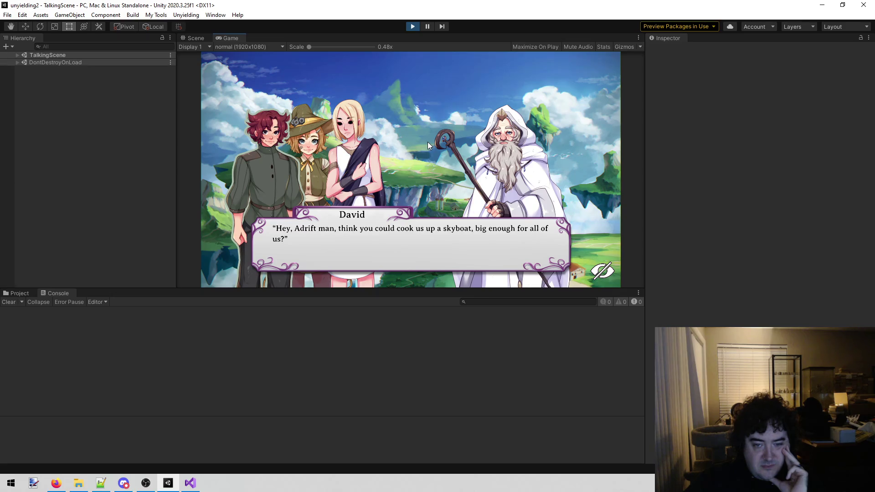
click(427, 142)
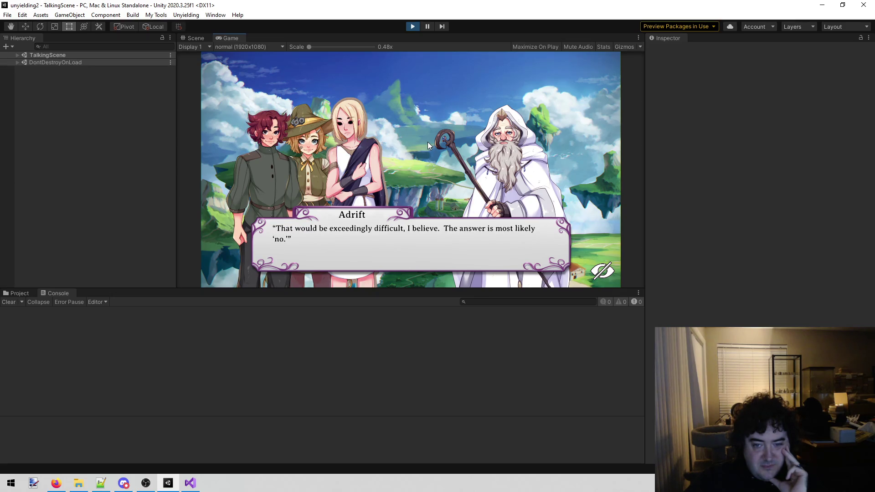
click(428, 143)
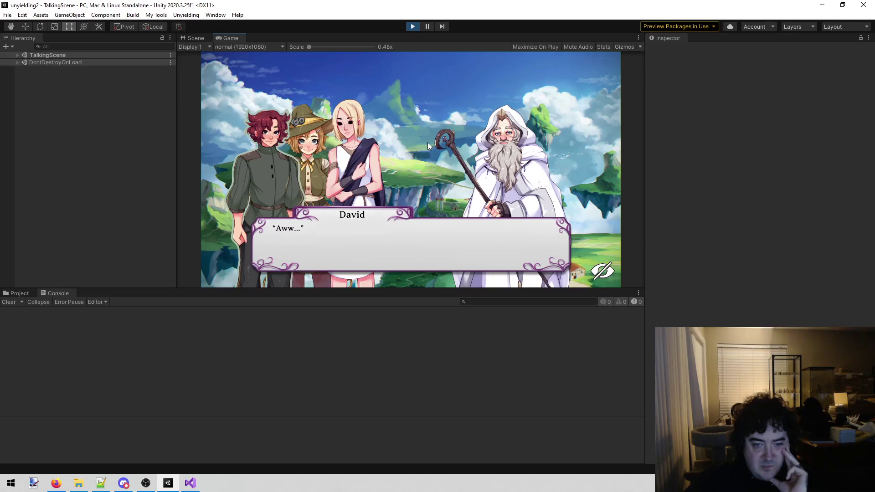
click(429, 143)
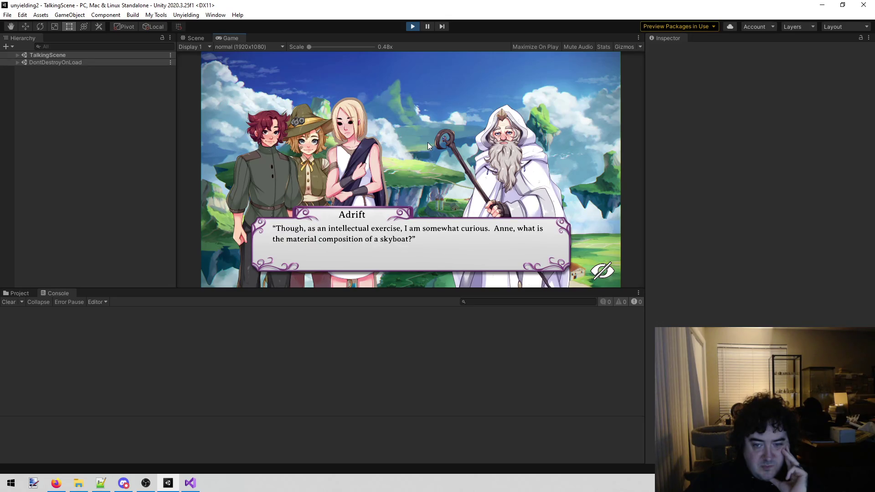
click(423, 147)
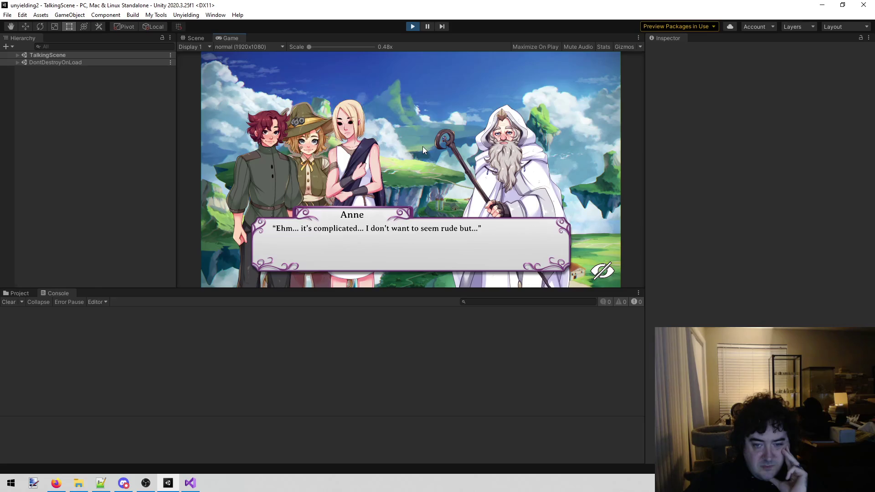
click(422, 146)
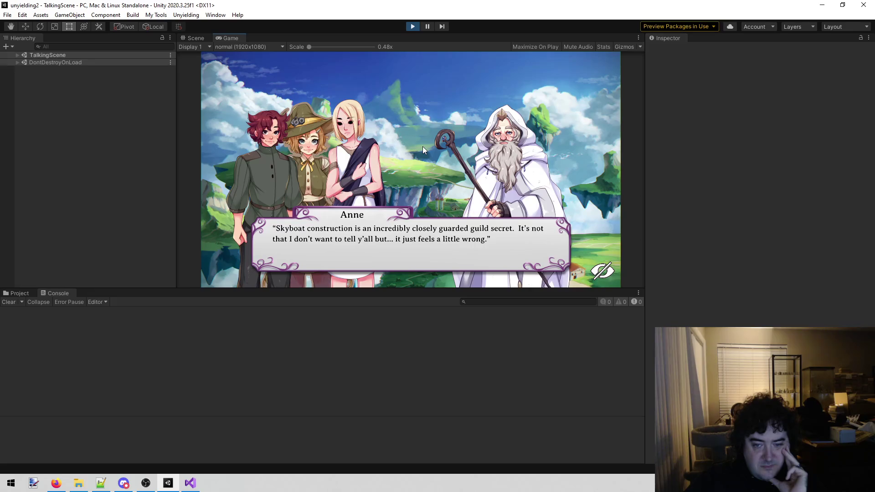
click(422, 146)
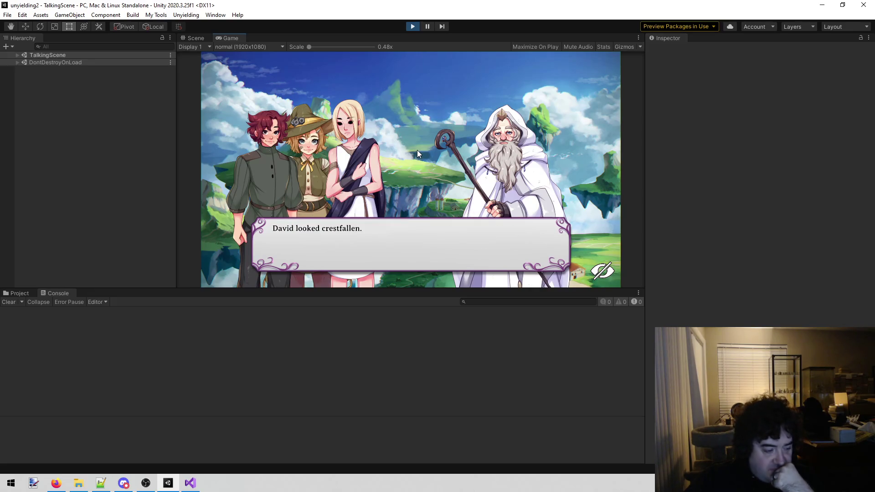
click(418, 154)
click(418, 153)
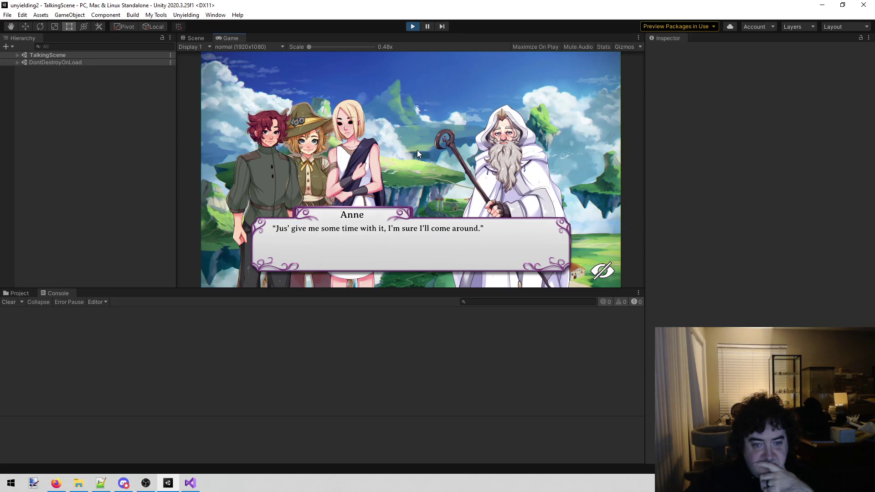
click(418, 154)
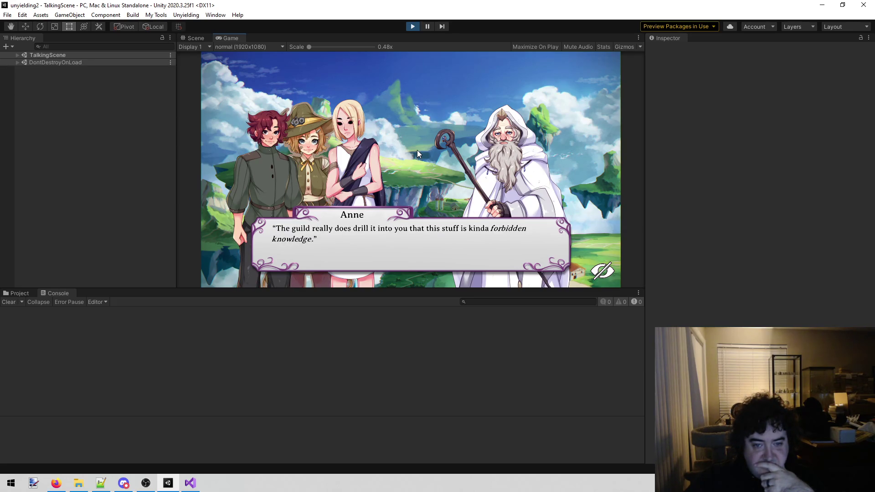
click(418, 154)
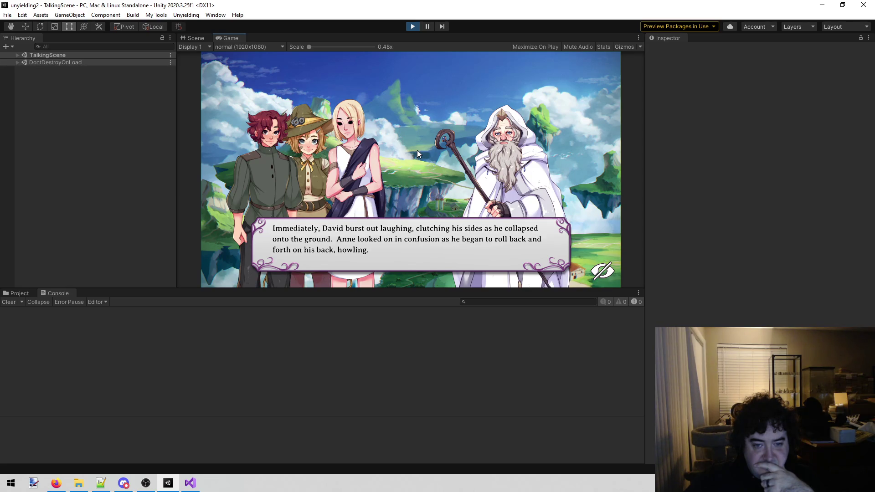
click(418, 154)
click(418, 154)
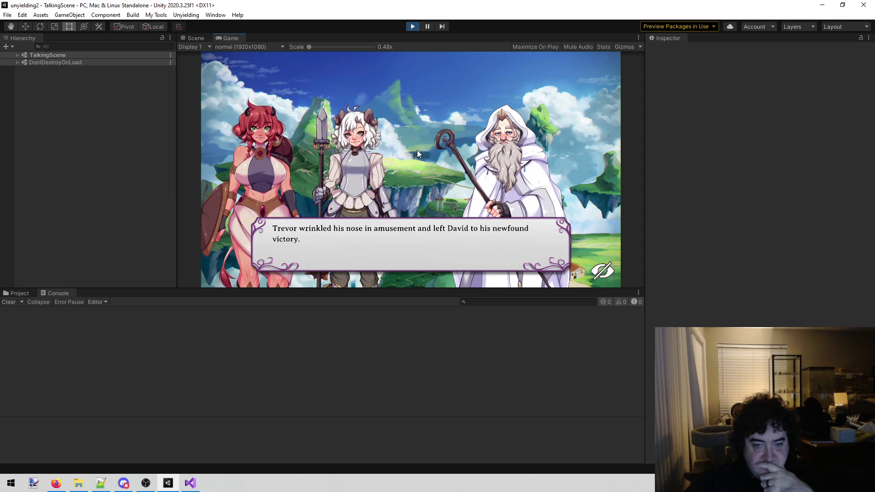
Advance Cotton and Lenette's exchange from the genius idea to Cotton's cow question, closing the history panel
click(418, 154)
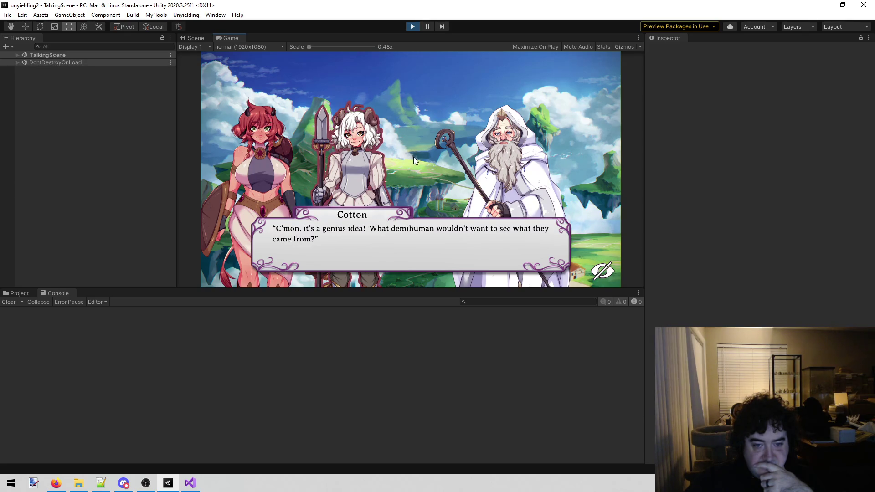
click(413, 158)
click(414, 159)
click(414, 158)
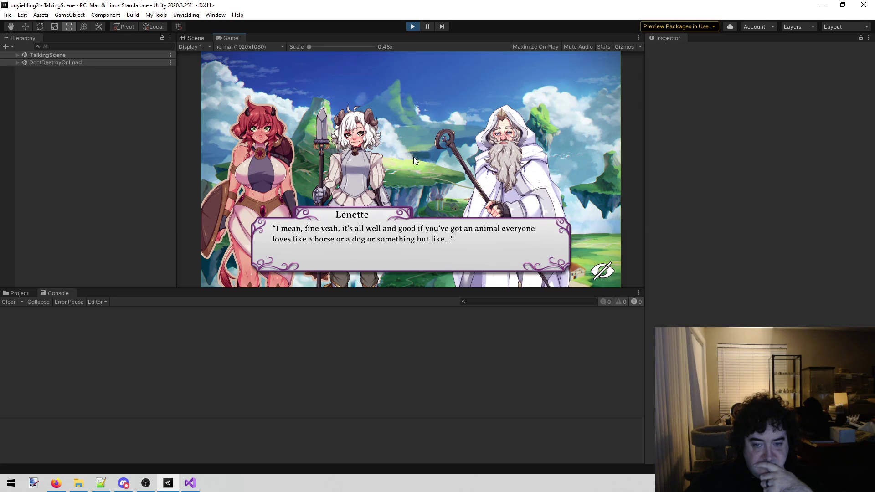
click(411, 158)
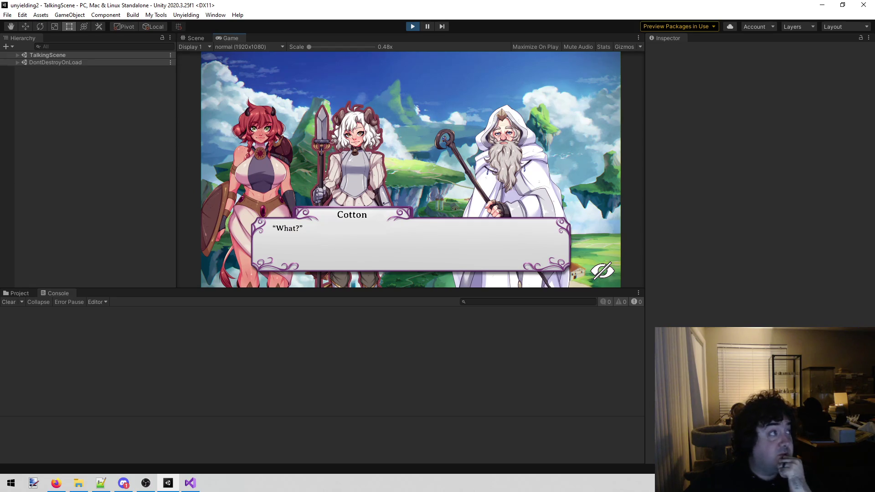
key(alt+Tab)
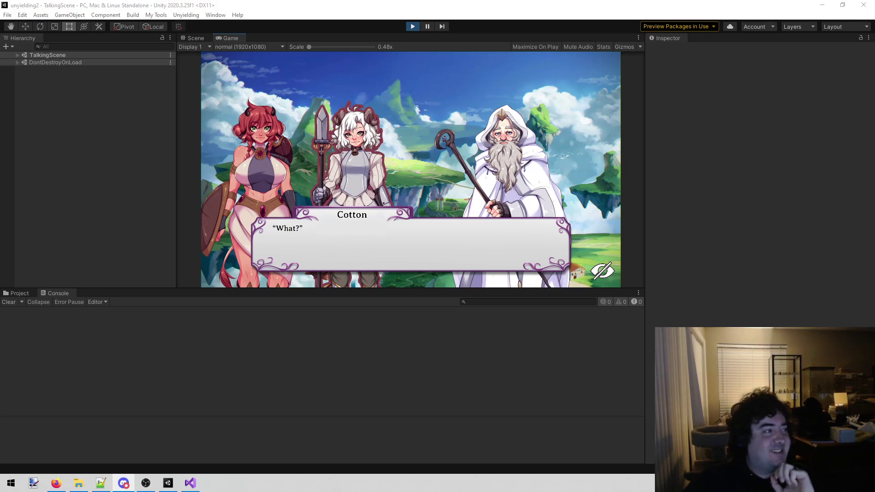
key(alt+Tab)
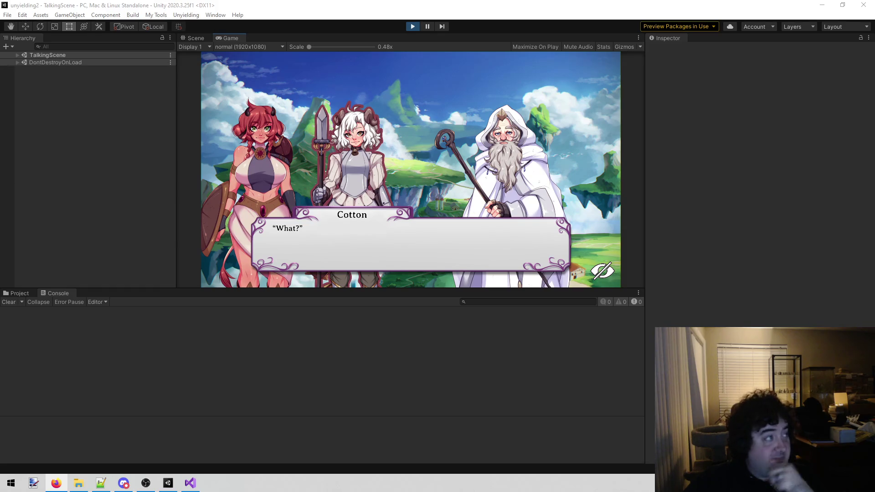
click(498, 104)
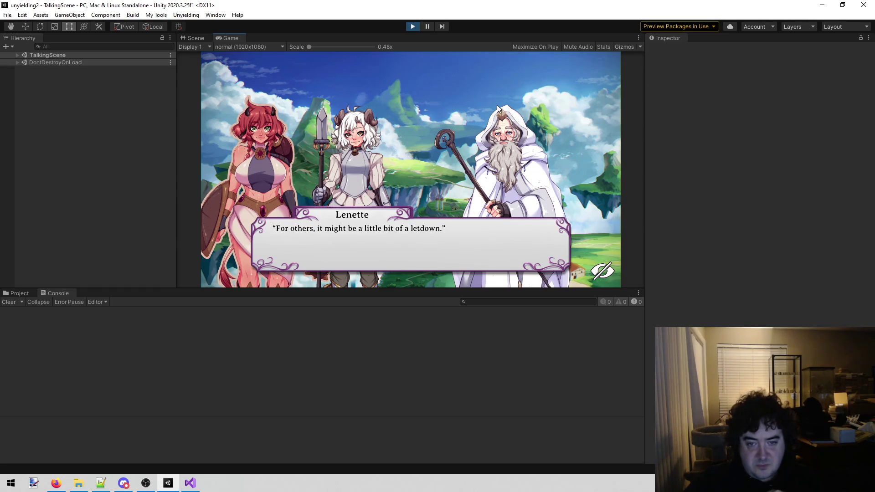
scroll(496, 106, up, 1)
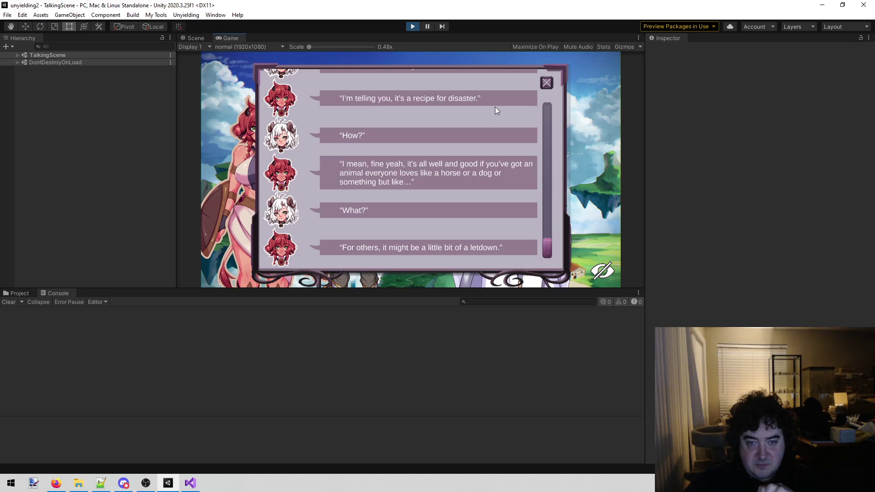
click(547, 81)
click(538, 83)
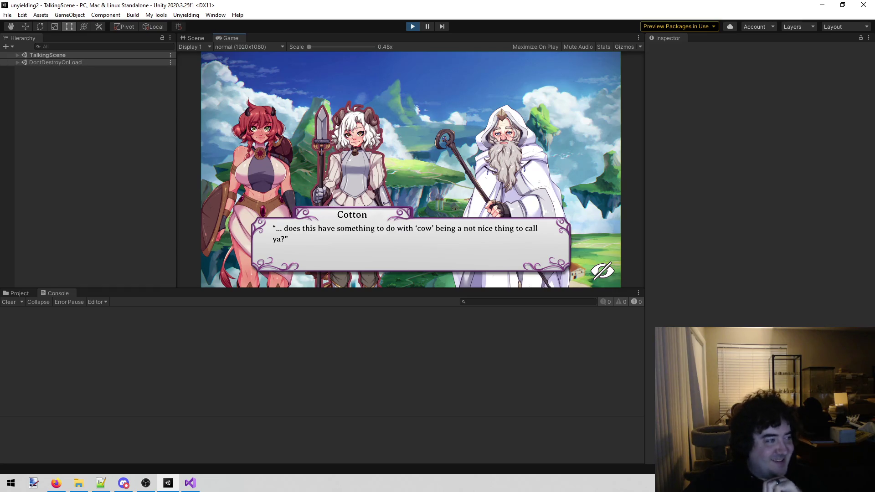
Continue through the sheep banter to the 'Trevor snuck away' narration and the next scene
key(alt+Tab)
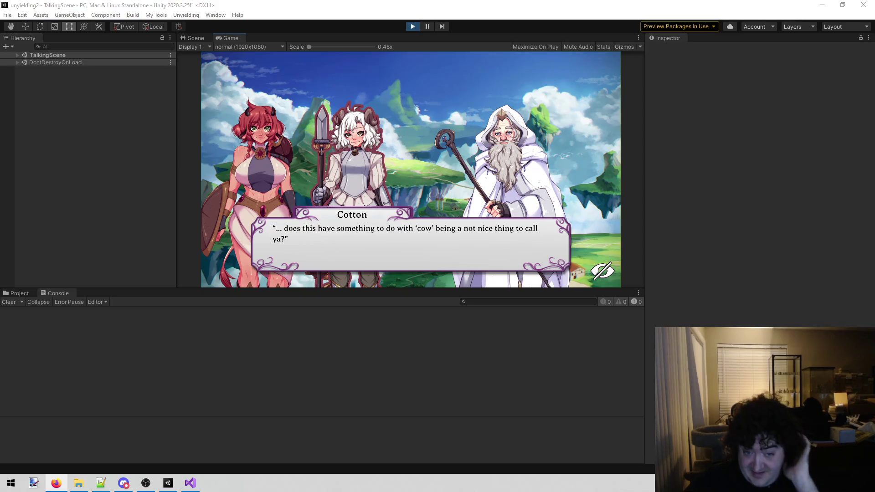
click(546, 108)
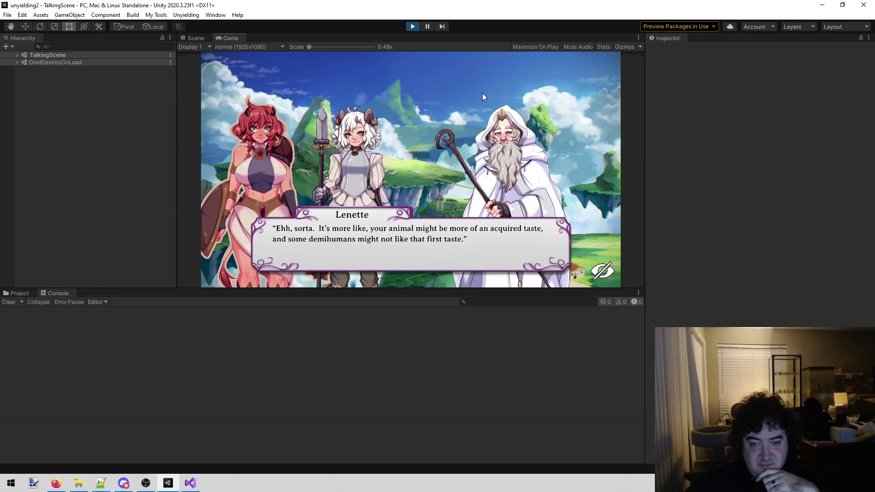
click(501, 110)
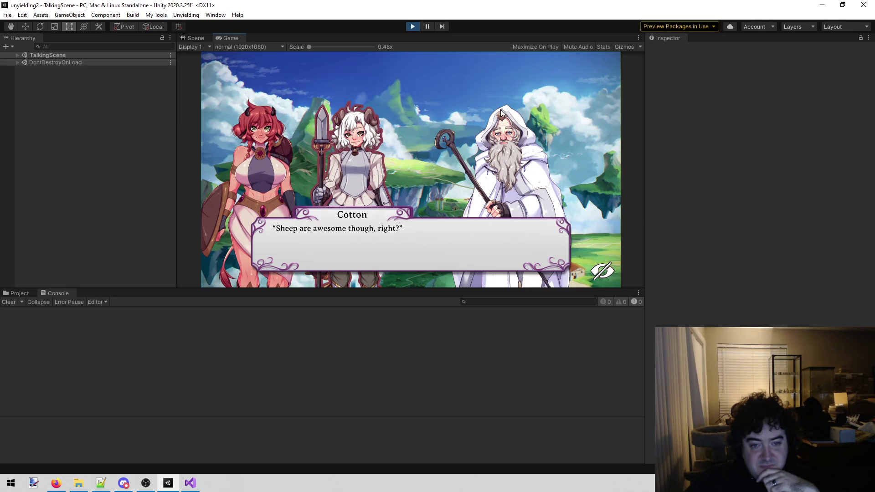
click(496, 121)
click(497, 120)
click(497, 121)
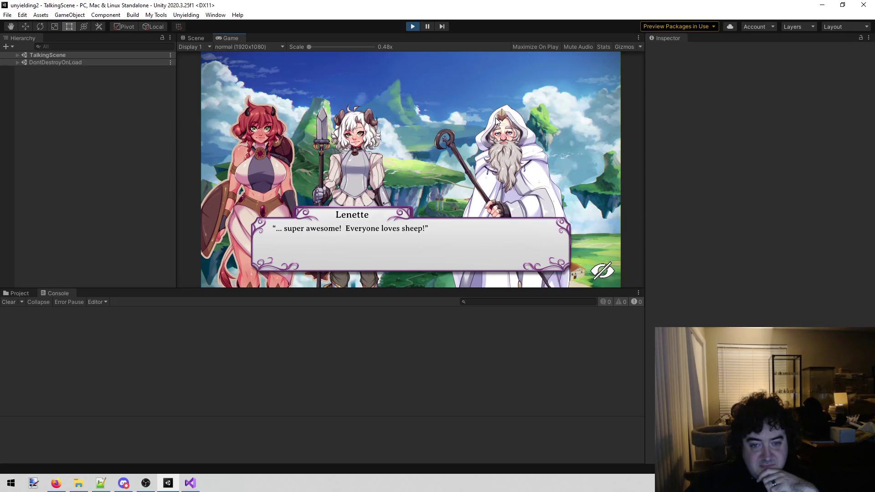
click(496, 121)
click(491, 124)
click(491, 124)
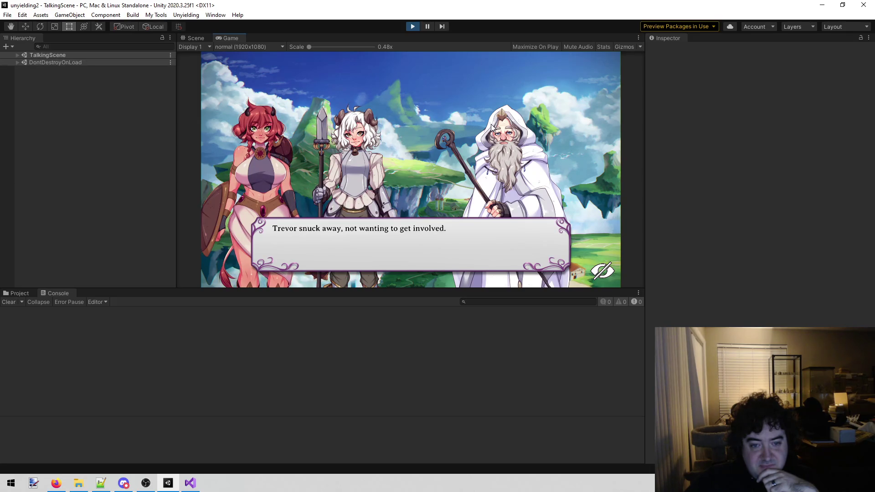
click(491, 124)
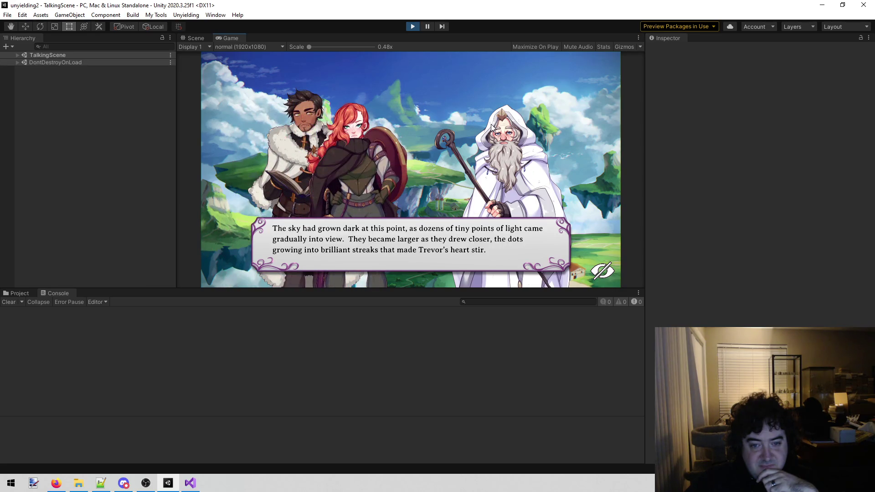
Advance the sky narration through Dane and Val's lines until they leave
click(491, 124)
click(491, 124)
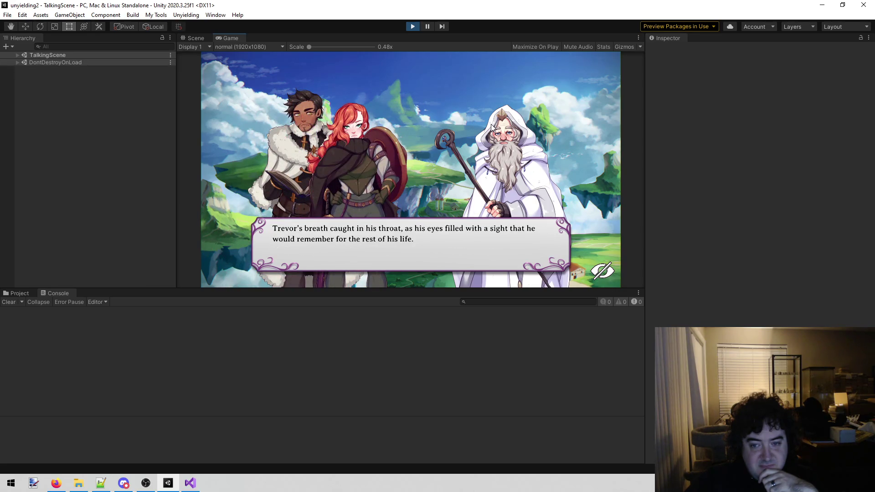
click(491, 124)
click(491, 124)
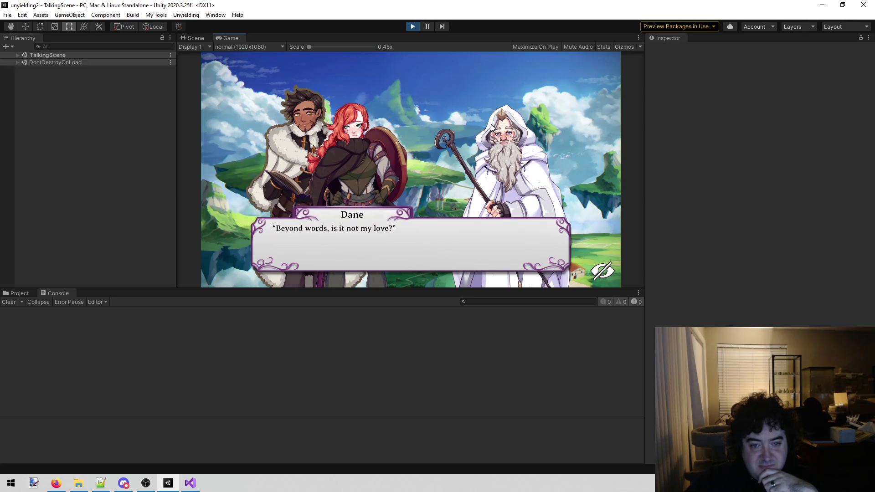
click(491, 124)
click(491, 124)
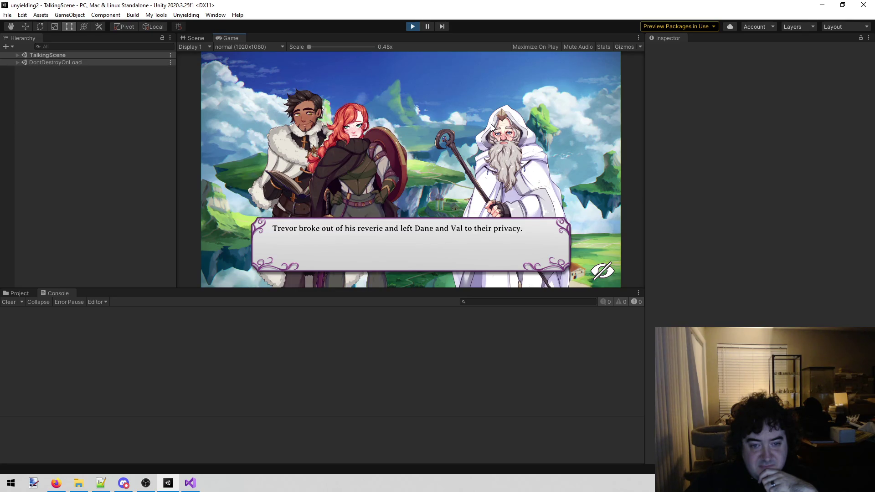
click(491, 124)
click(490, 124)
Play Rose and Trevor's exchange to the closing narration, then stop the playtest
click(487, 130)
click(487, 131)
click(486, 131)
click(486, 131)
click(487, 133)
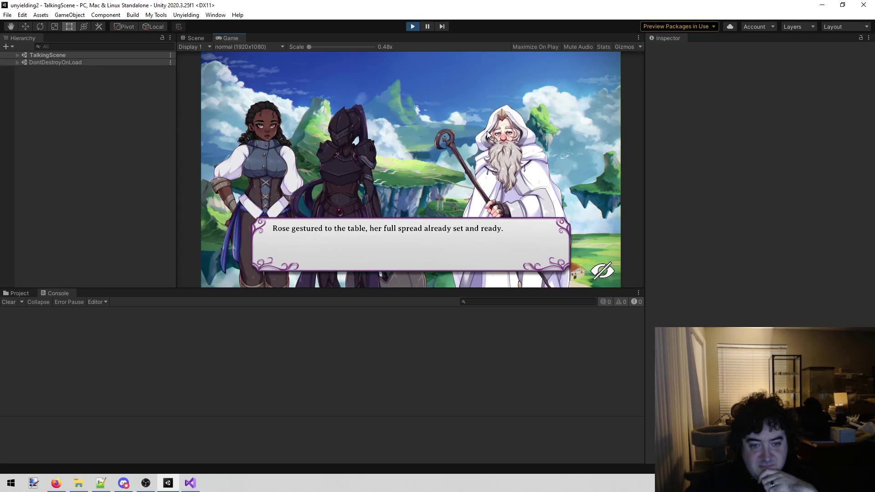
click(486, 132)
click(487, 133)
click(487, 133)
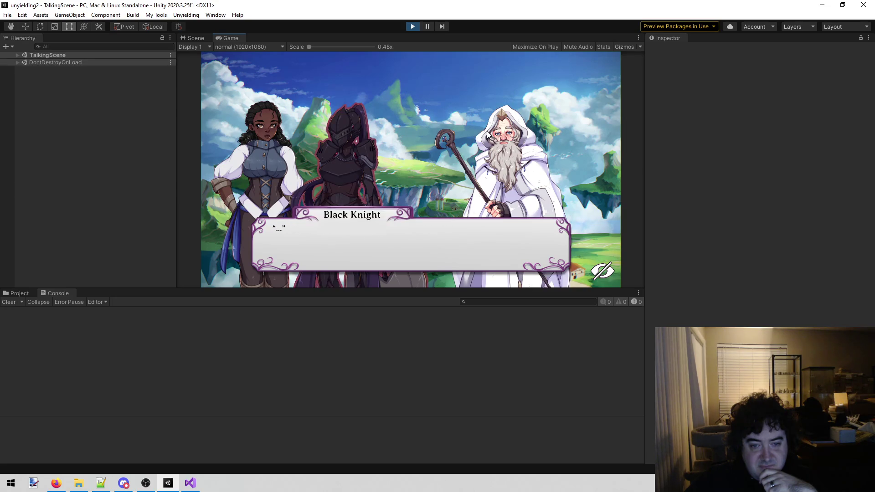
click(487, 132)
click(487, 133)
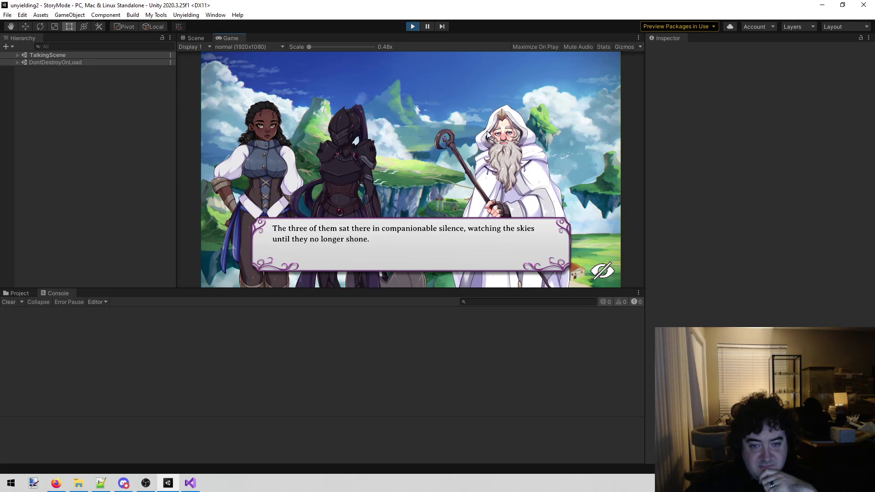
click(411, 27)
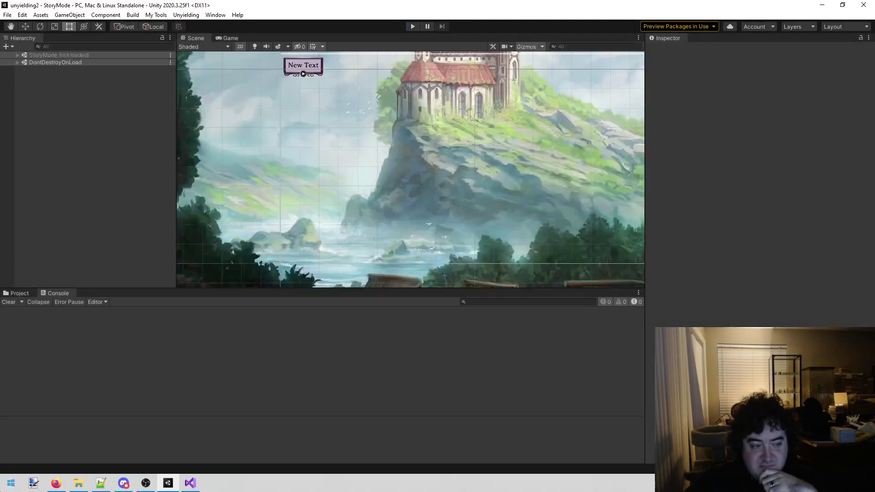
click(189, 483)
On line 249 write 'Meteor shower' with the indented note 'One of the pairs watching the sky'
key(Up)
key(Up)
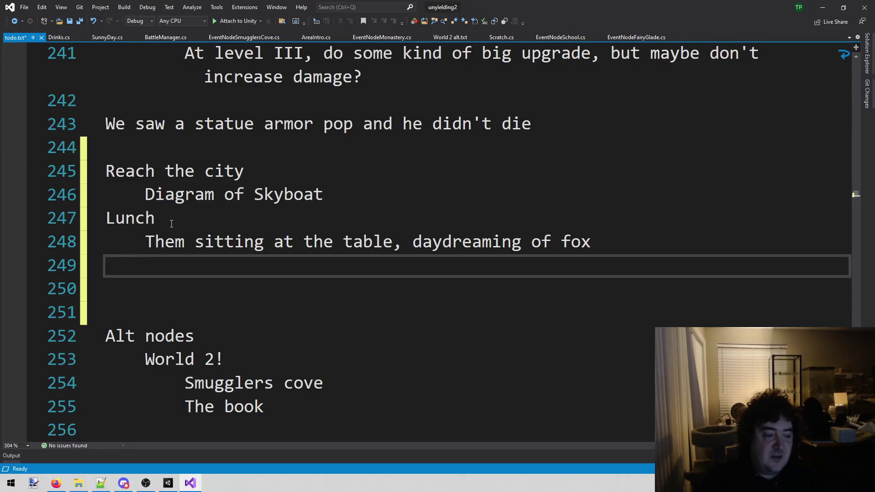
text(4)
key(BackSpace)
text(One of)
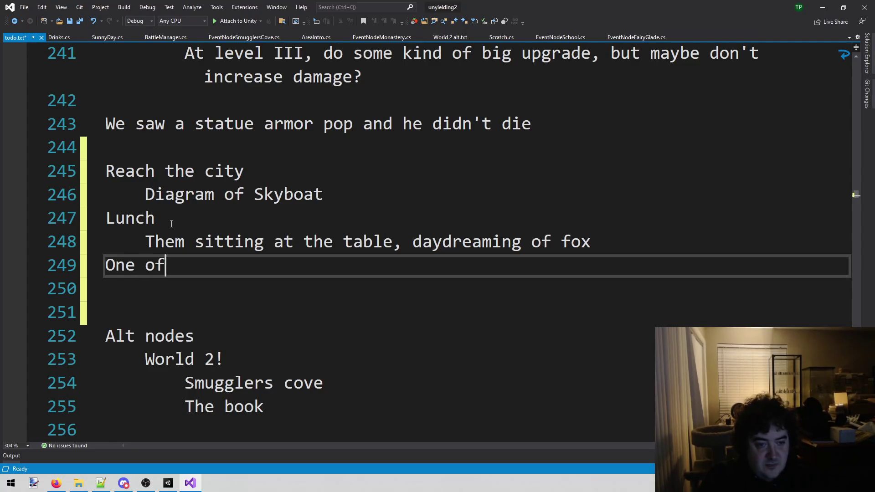
text( the set)
key(ctrl+BackSpace)
key(ctrl+BackSpace)
key(ctrl+BackSpace)
text(Metr)
key(BackSpace)
text(eor shower)
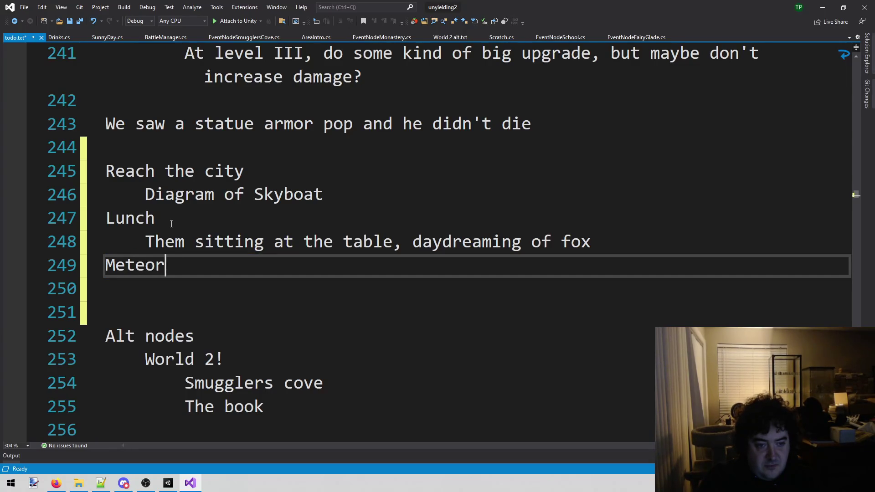
key(Return)
key(Tab)
text(One of )
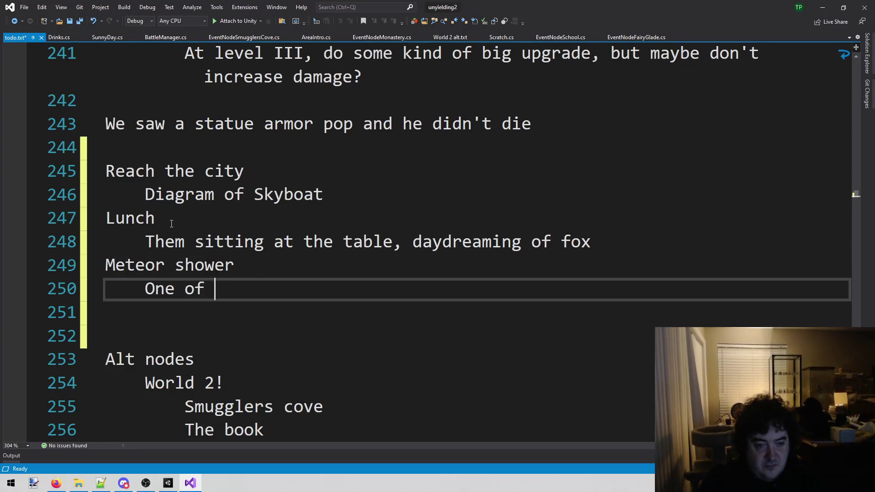
text(the pairs watching the sky)
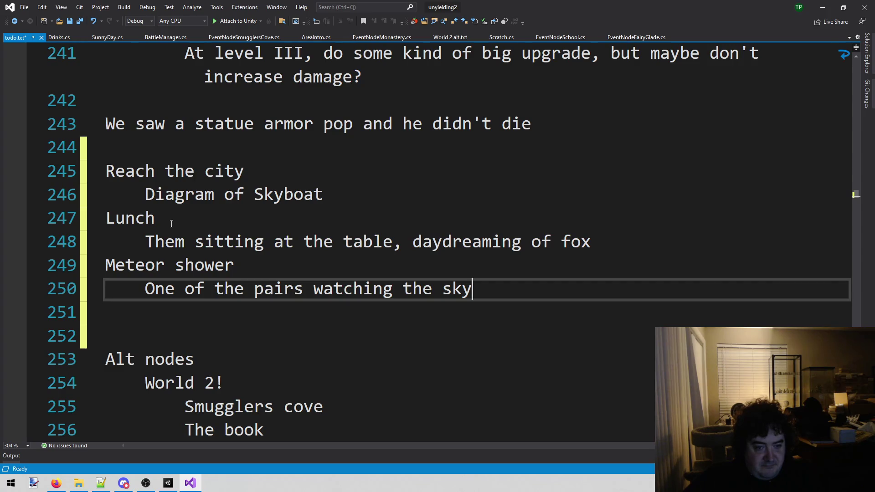
Delete the Meteor shower and Reach the city entries from todo.txt and save the file
key(shift+Home)
key(shift+Up)
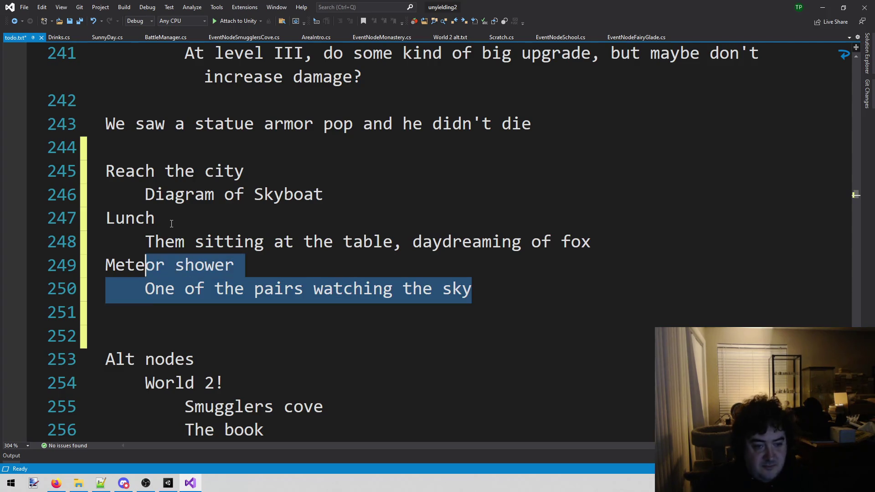
key(shift+Home)
key(Delete)
key(Up)
key(Up)
key(Left)
key(shift+Up)
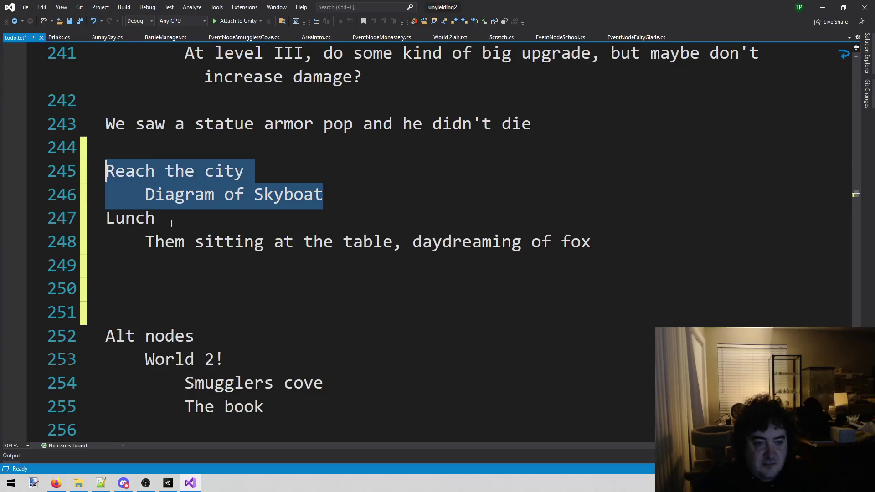
key(shift+Home)
key(Delete)
key(BackSpace)
key(ctrl+s)
Build the project with Ctrl+Shift+B
click(171, 220)
click(173, 245)
key(ctrl+shift+b)
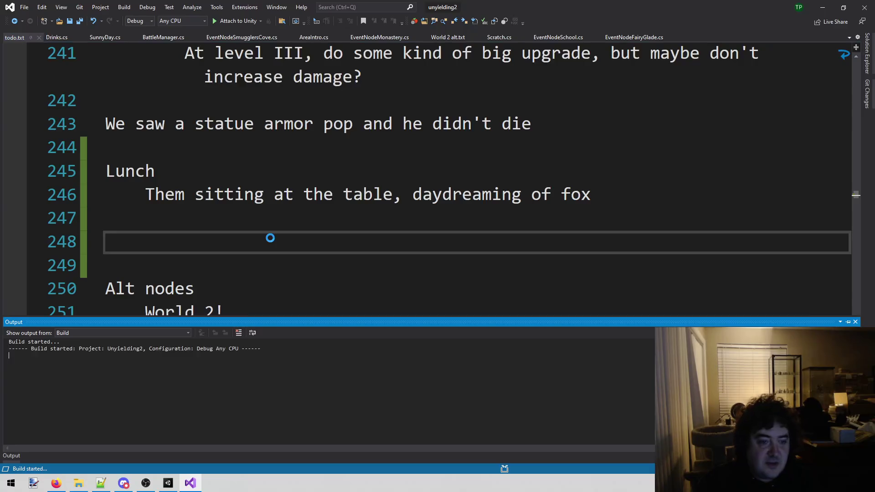
click(271, 237)
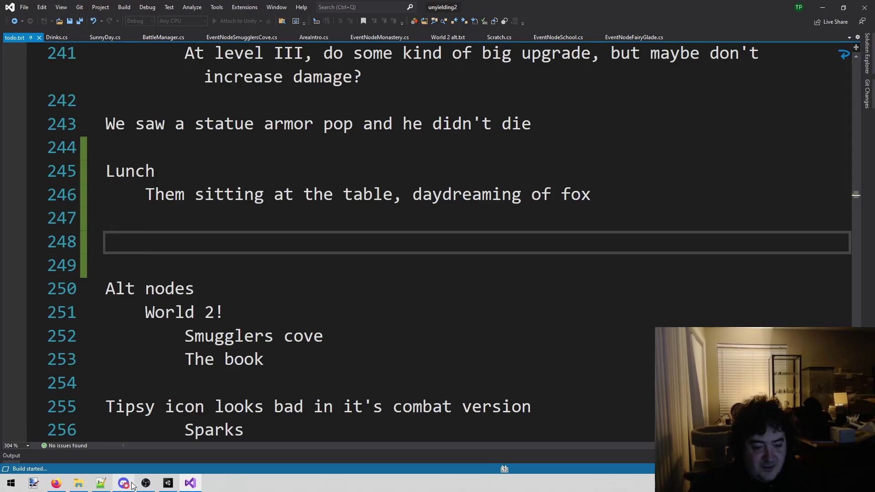
Stop debugging in Visual Studio and return to the Unity editor
click(168, 484)
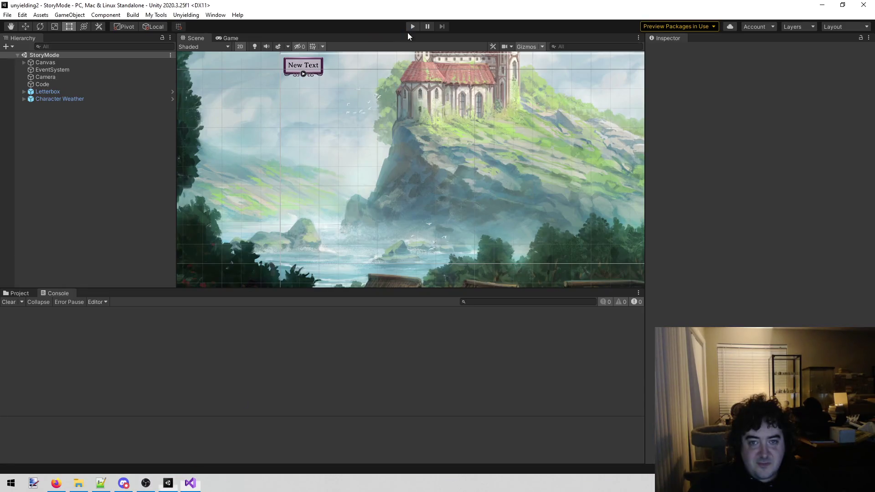
click(190, 483)
key(Up)
key(Up)
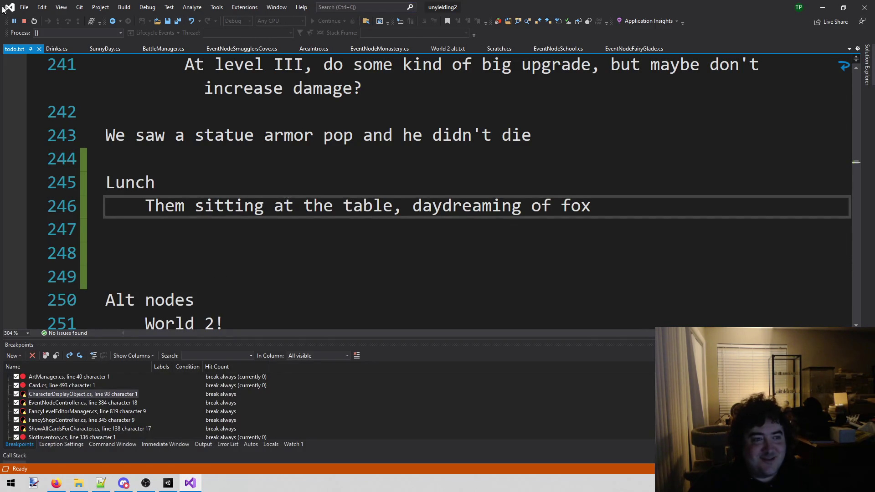
click(24, 21)
key(Up)
key(Up)
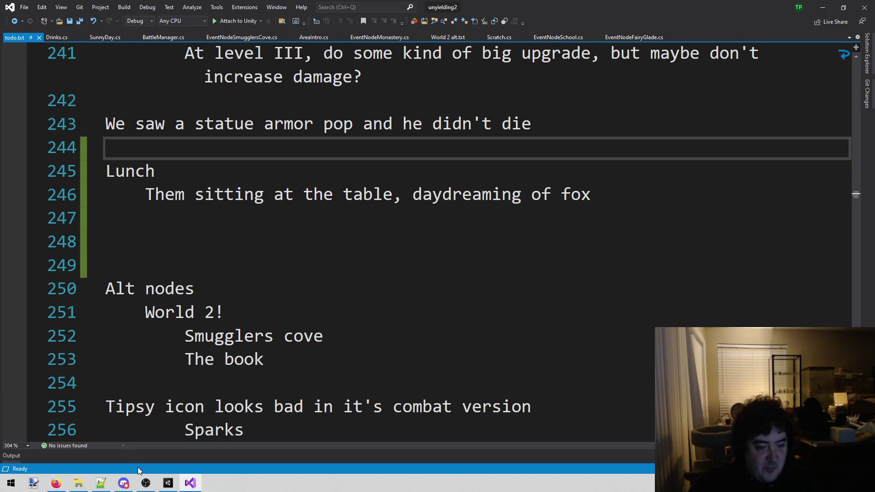
click(168, 483)
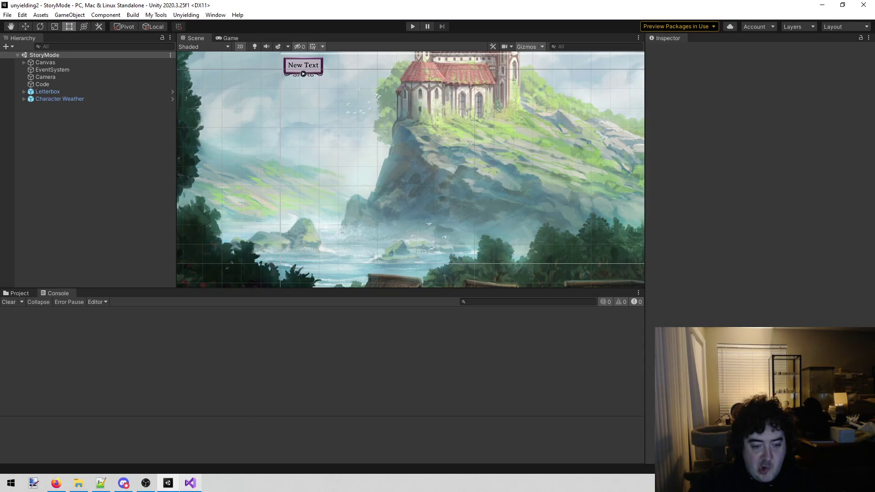
Enter Play mode, pass the Washed Up screen, select Book 4, and expand Figurine Shop
click(413, 26)
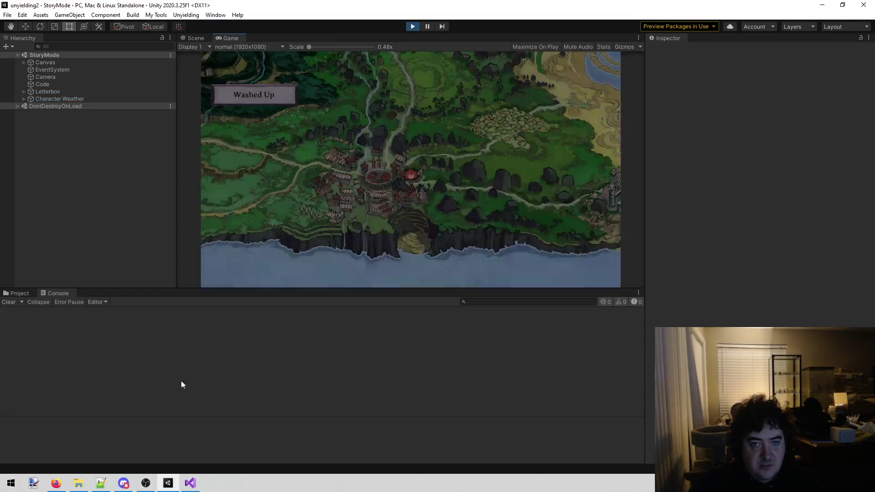
click(57, 84)
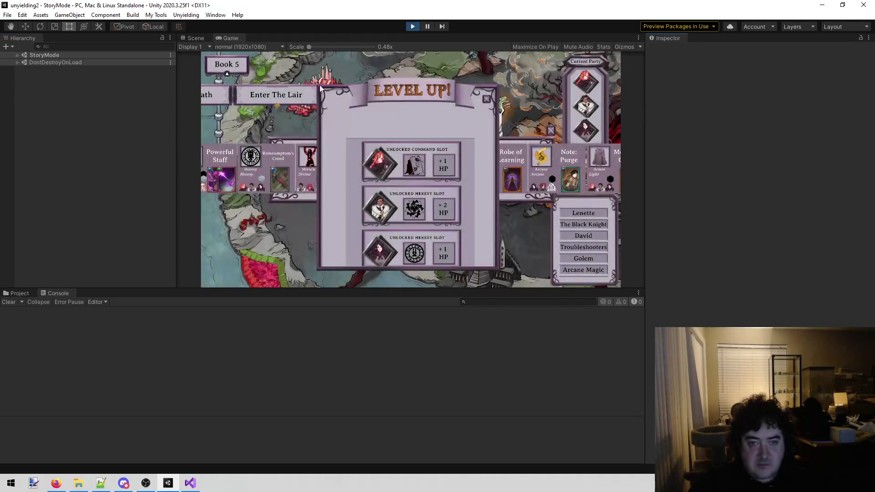
click(237, 64)
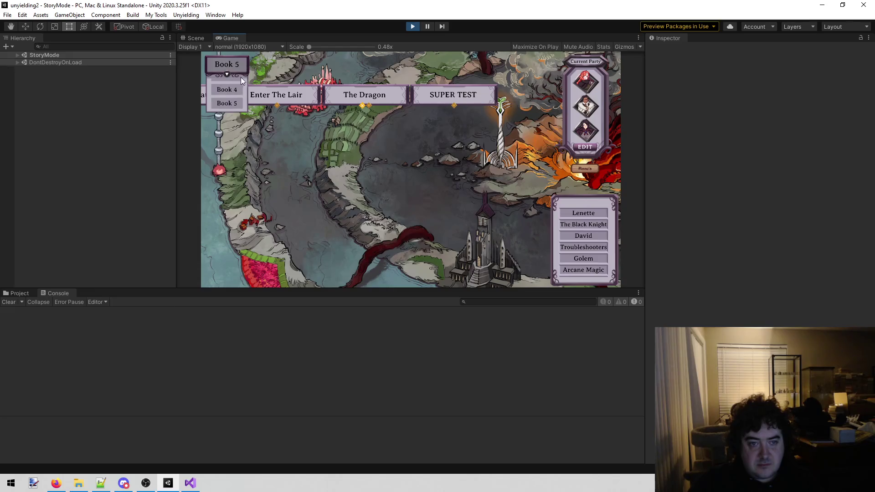
click(236, 90)
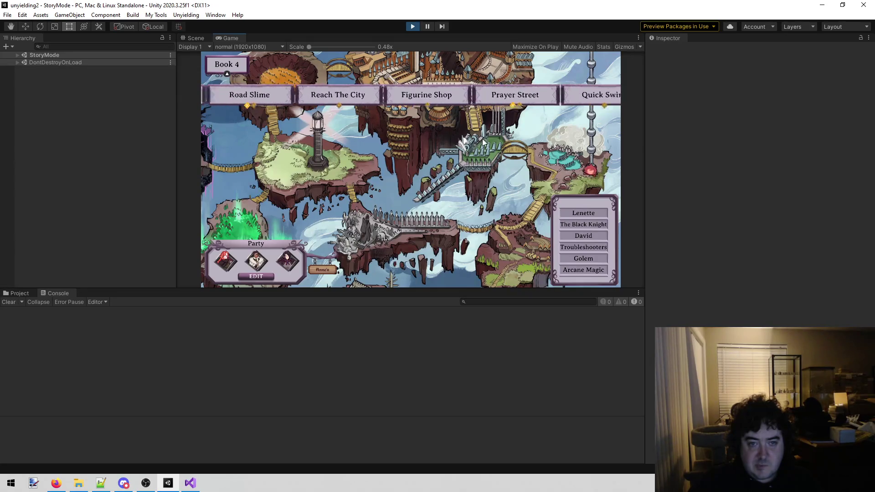
click(439, 93)
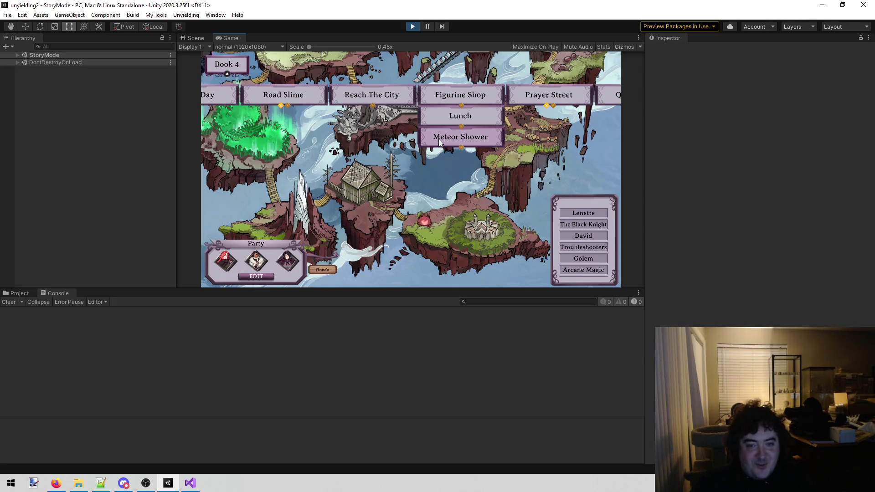
Send the party to the Meteor Shower node, then exit Play mode
click(439, 138)
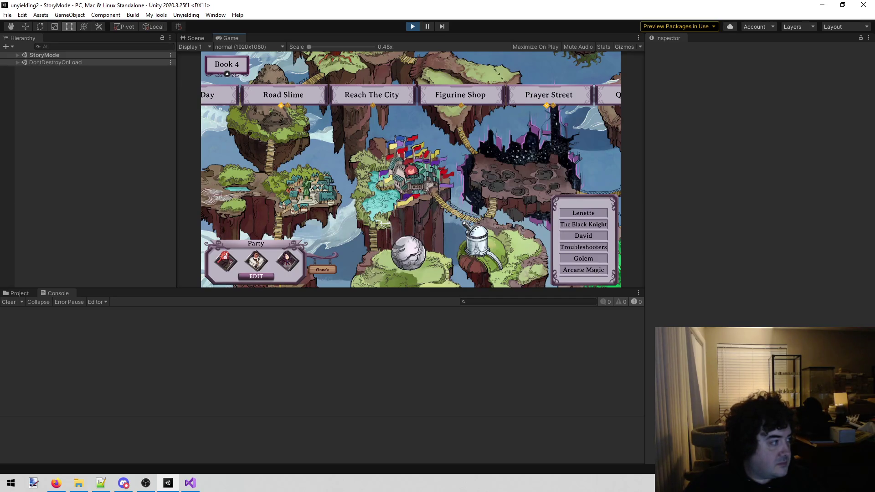
key(alt+Tab)
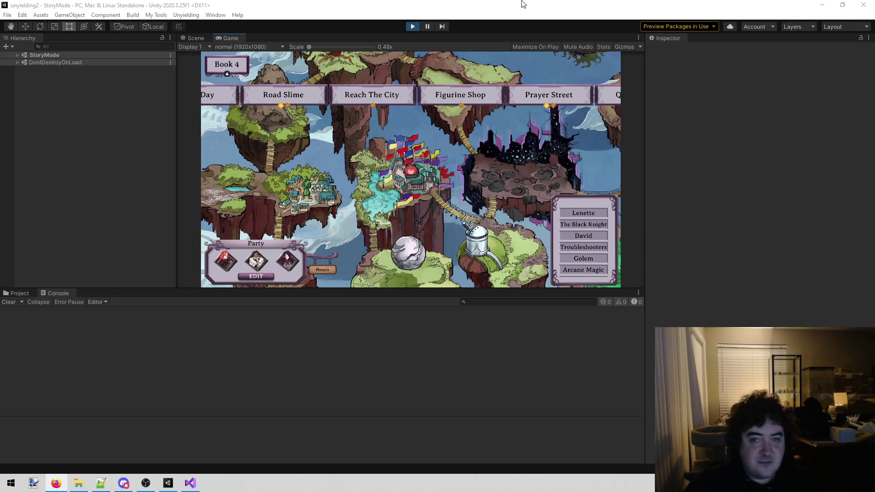
click(412, 26)
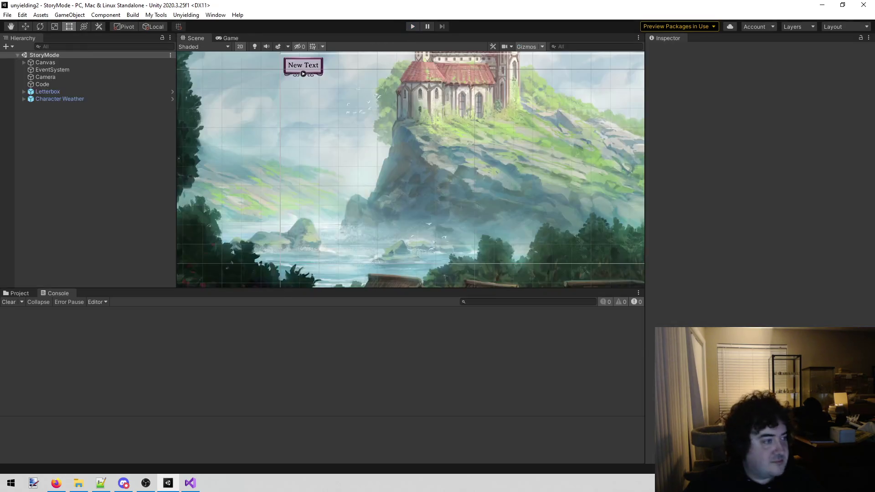
key(alt+Tab)
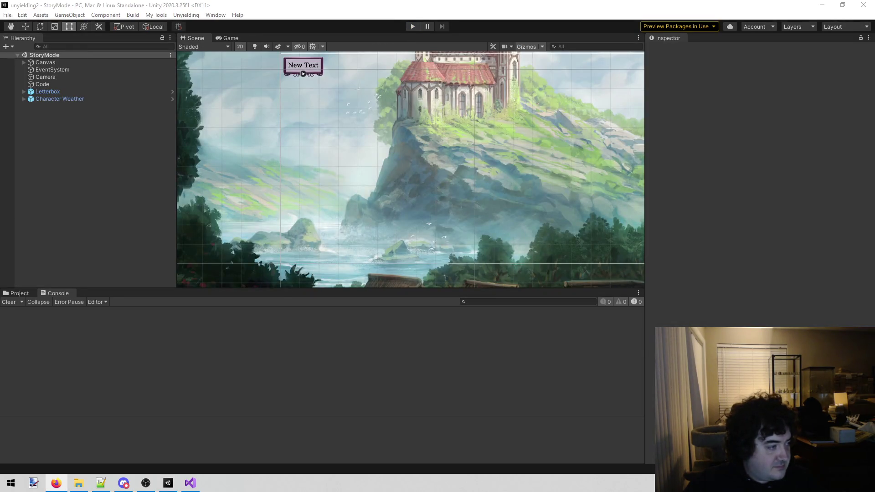
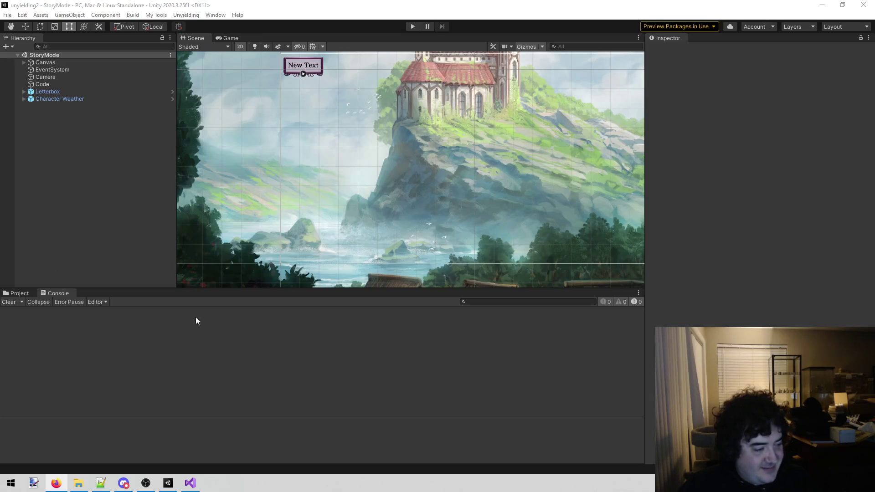
Bring the todo.txt notes in Visual Studio to the front and scroll up to the Lunch entry
click(200, 482)
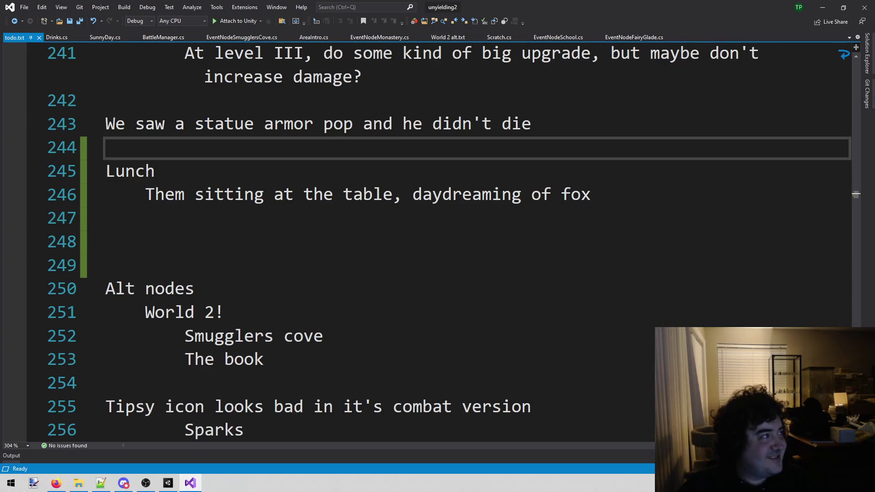
key(alt+Tab)
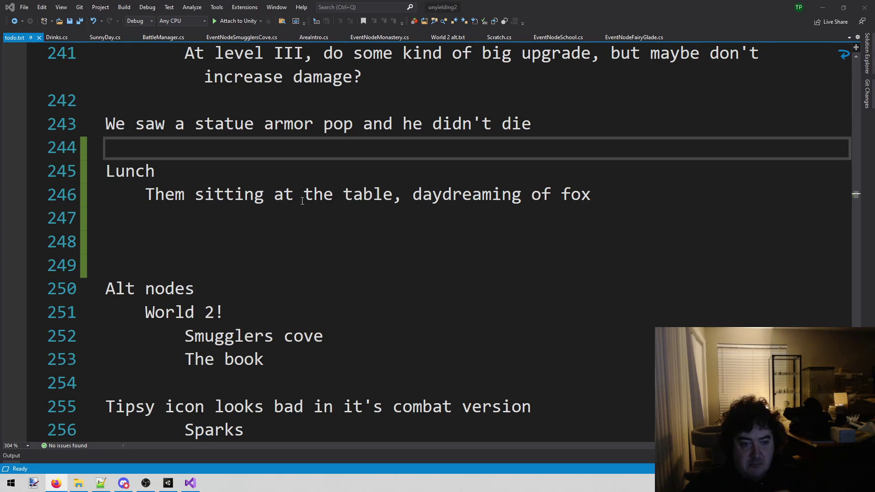
scroll(373, 280, up, 3)
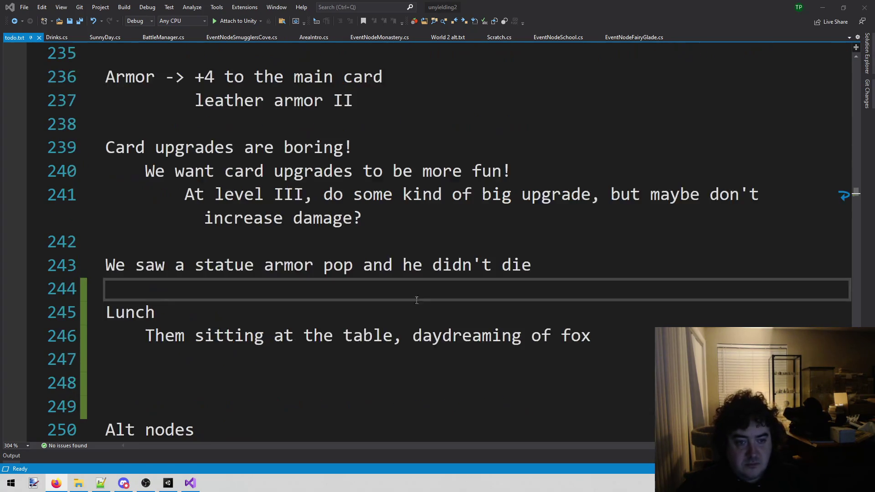
Restore the Reach the city and Meteor shower entries and add 'Dane shopping?' below Diagram of Skyboat
scroll(404, 310, down, 4)
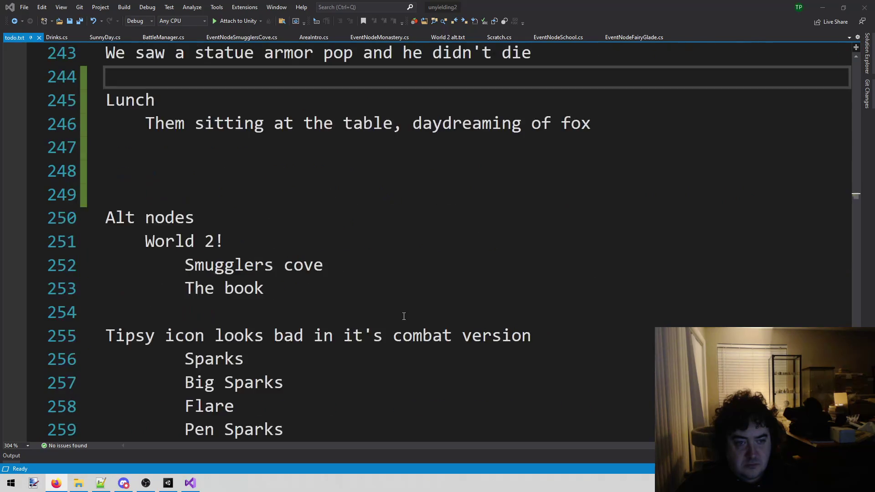
key(ctrl+z)
key(ctrl+z)
key(ctrl+z)
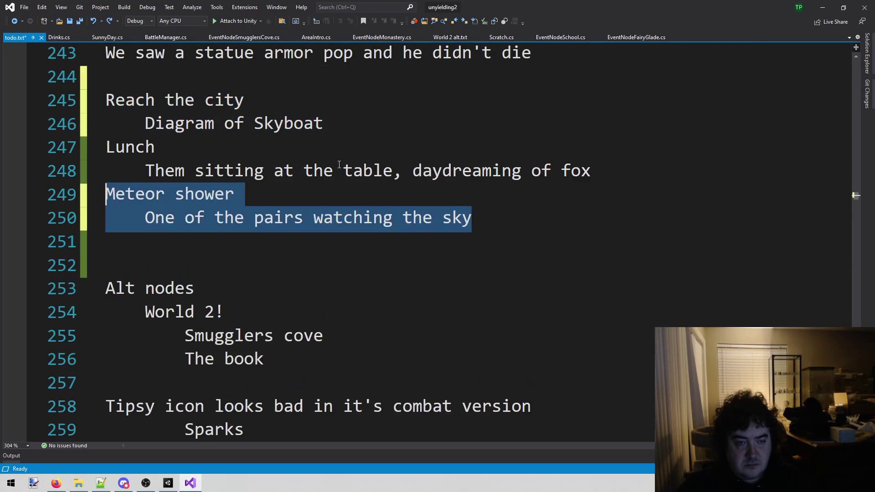
click(405, 181)
click(405, 129)
key(Return)
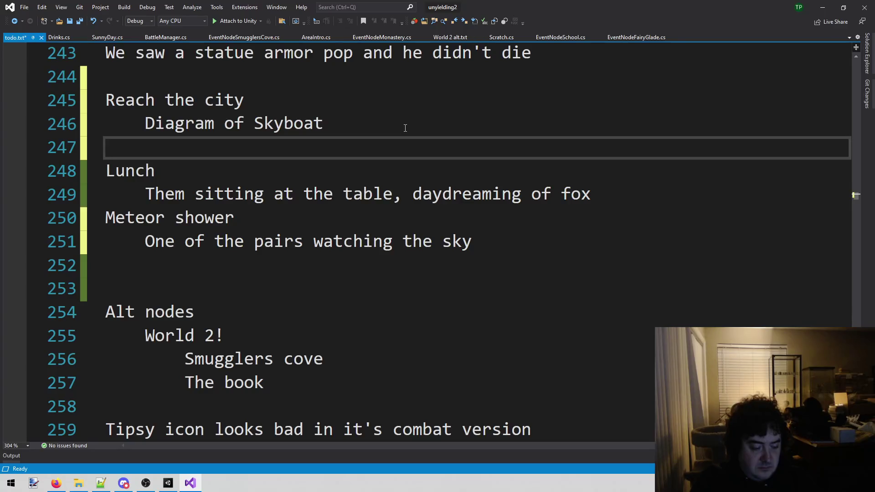
text(Dane shopping?)
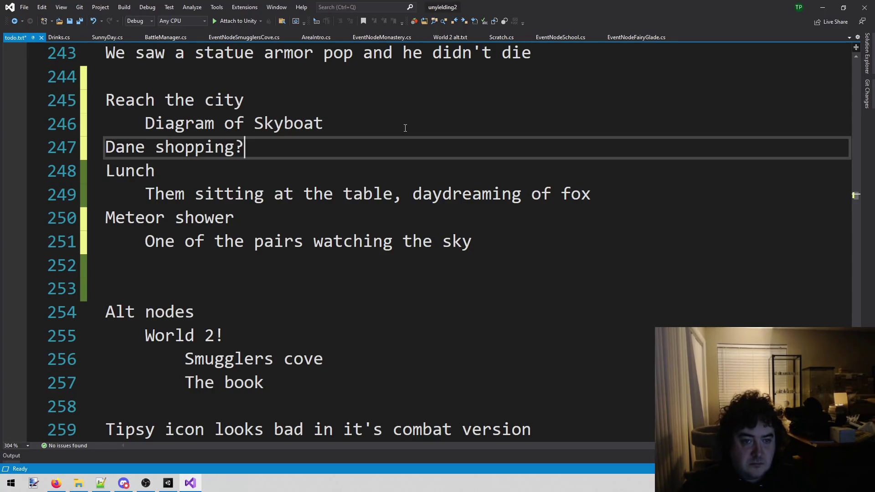
key(Home)
key(Return)
key(Up)
Insert 'Figurine shopping' above it, indent 'Dane shopping?' beneath it, and save todo.txt
text(Fi)
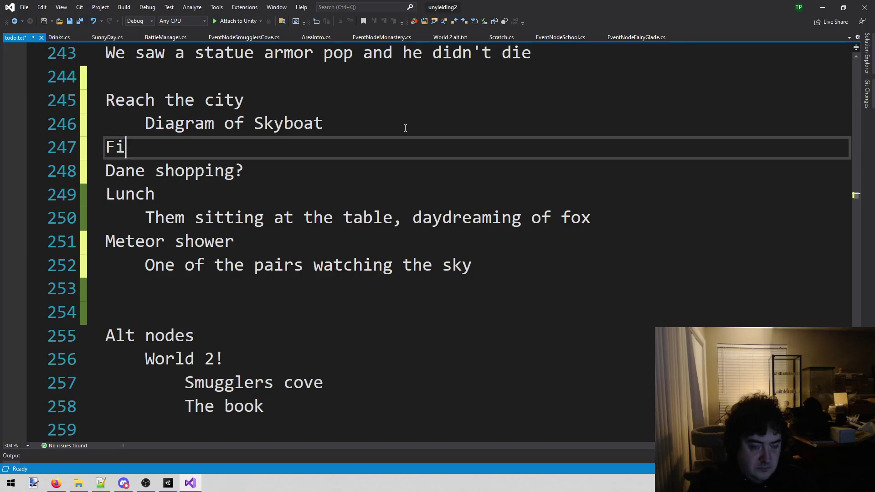
text(gurine shopping)
key(Down)
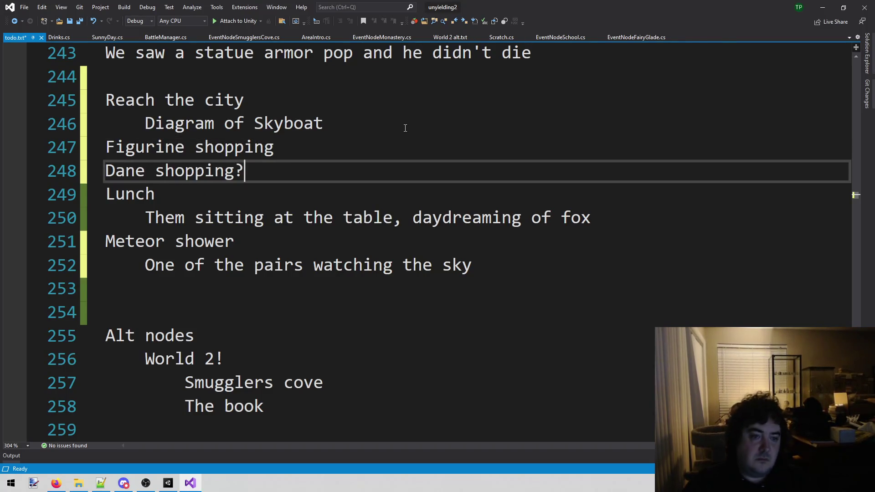
key(Home)
key(Tab)
key(ctrl+s)
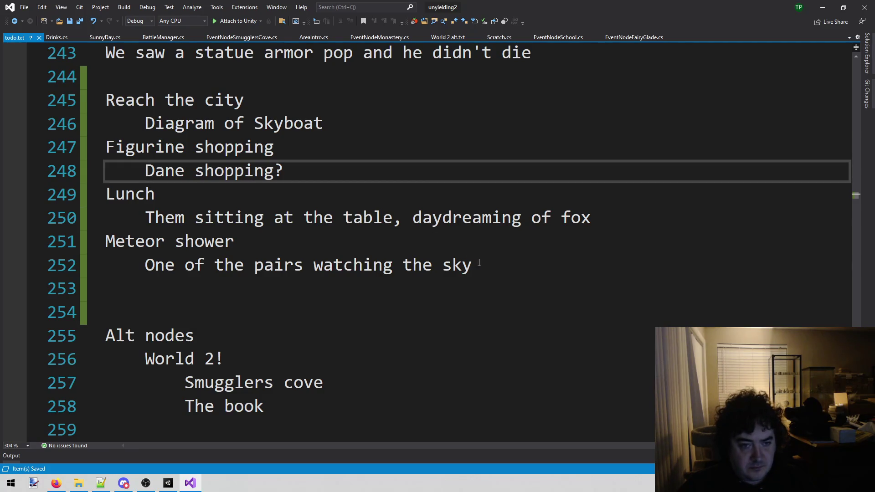
mouse_move(474, 265)
mouse_down()
mouse_move(432, 266)
mouse_move(106, 77)
mouse_move(106, 124)
mouse_up()
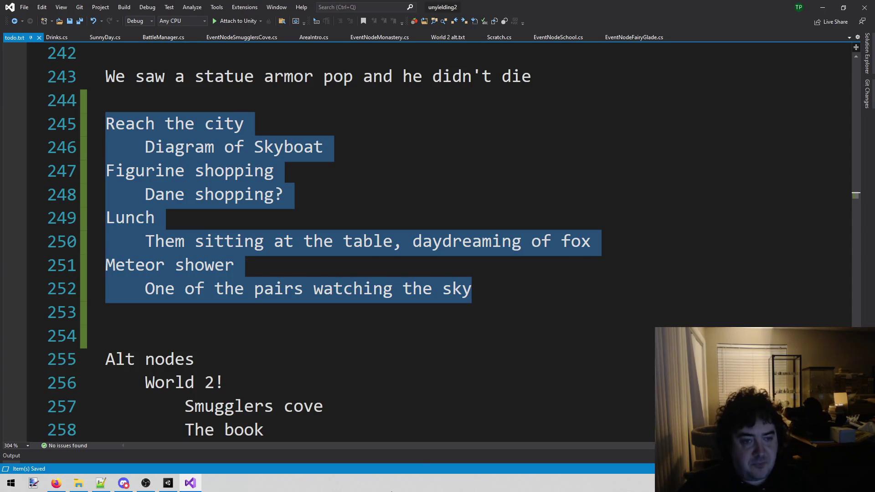
Select the Reach the city and Diagram of Skyboat lines, then switch to the Unity editor
click(342, 223)
drag(105, 124, 400, 148)
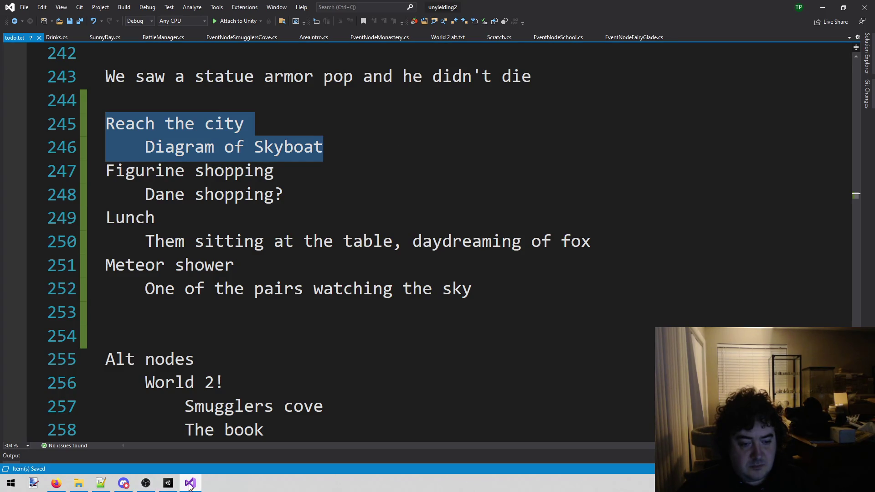
mouse_move(177, 488)
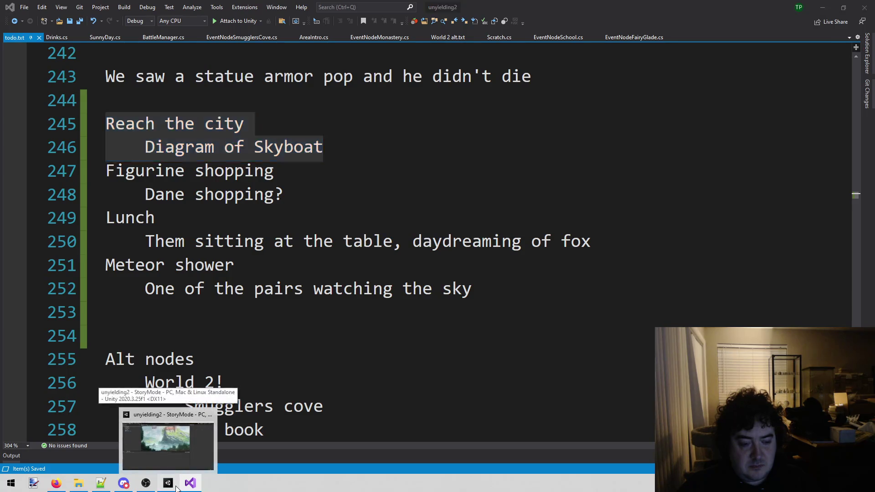
click(164, 438)
click(190, 483)
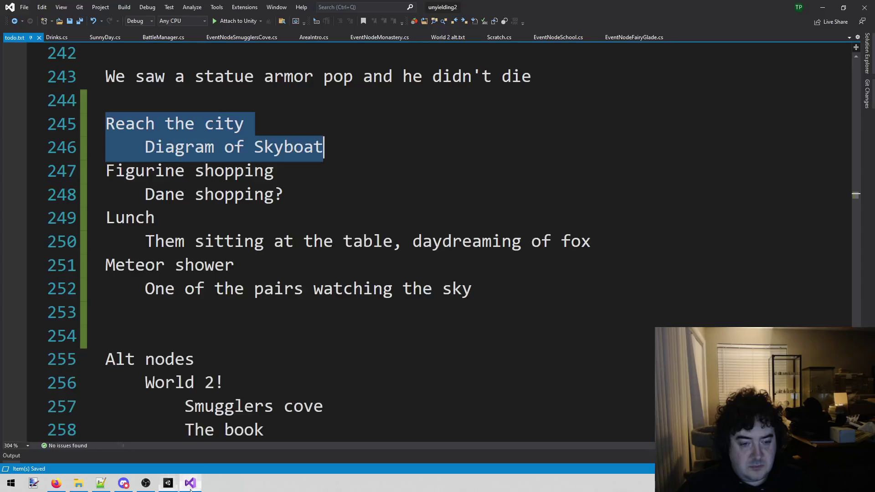
click(236, 195)
click(337, 147)
shift+click(105, 124)
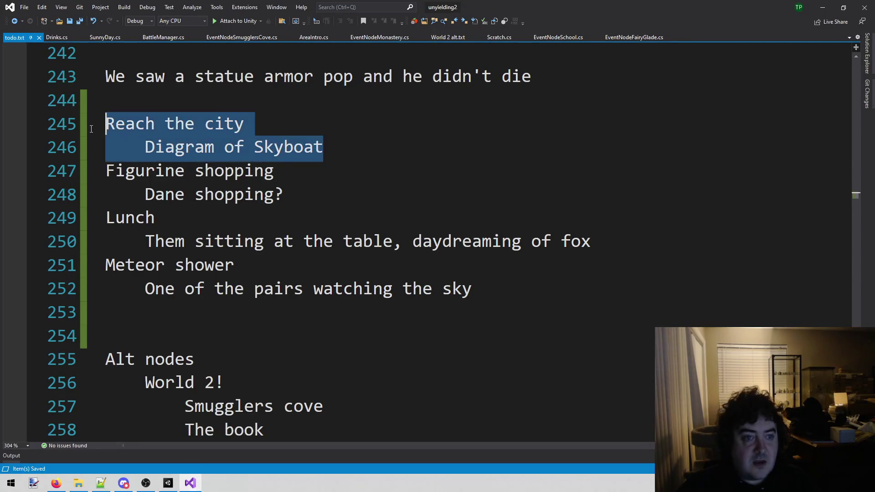
click(169, 484)
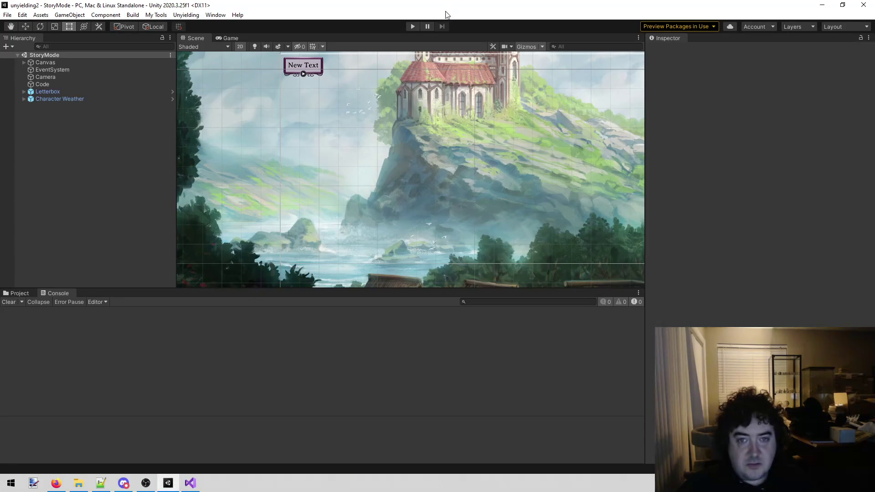
Run the game and load the Book 4 story map from the Code object's test tools
click(412, 26)
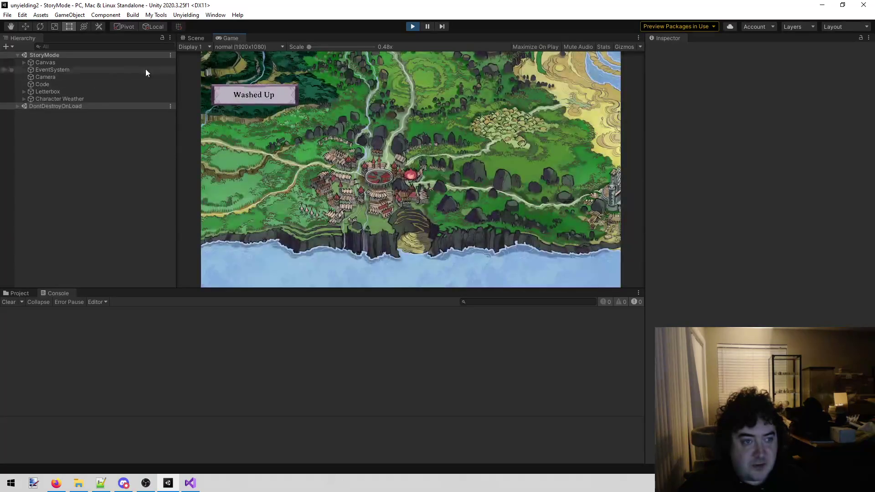
click(94, 79)
click(90, 84)
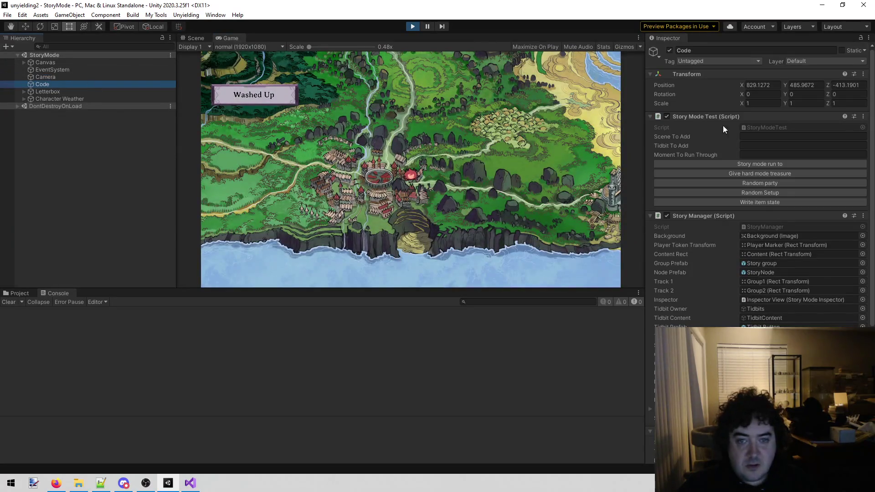
click(712, 165)
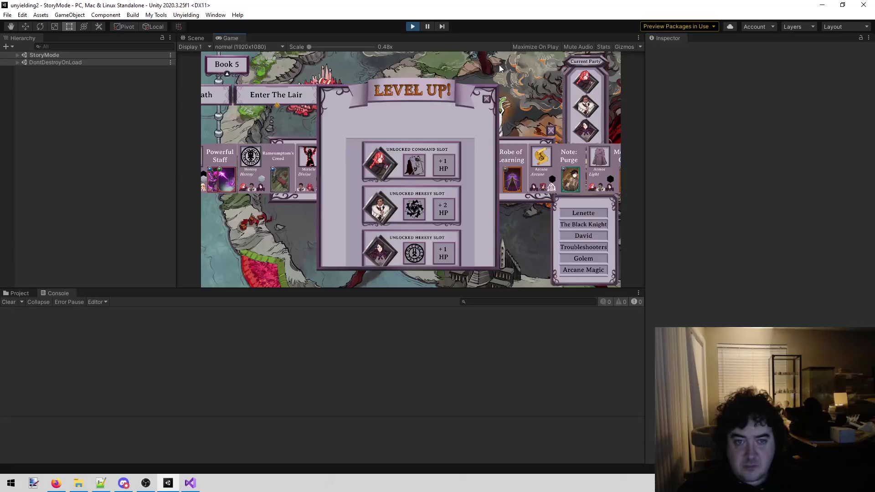
click(228, 64)
click(226, 90)
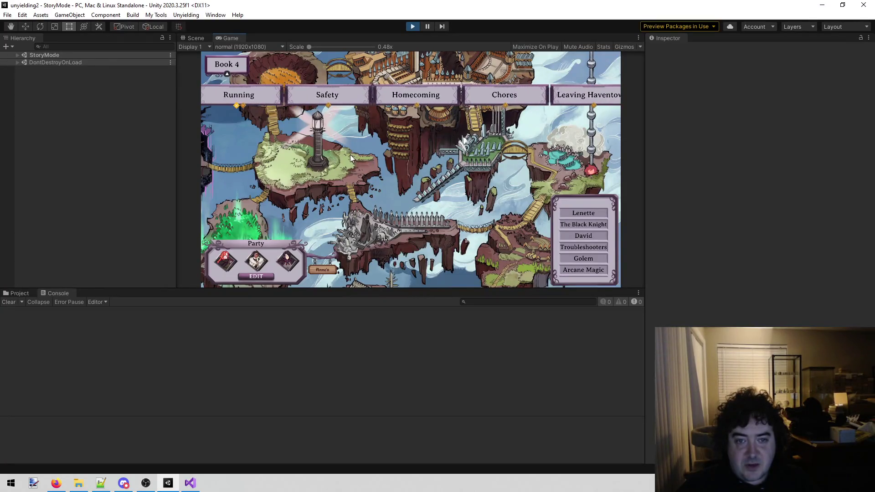
Look over the Safety and Prayer Street levels, then open the Reach The City level details
click(367, 94)
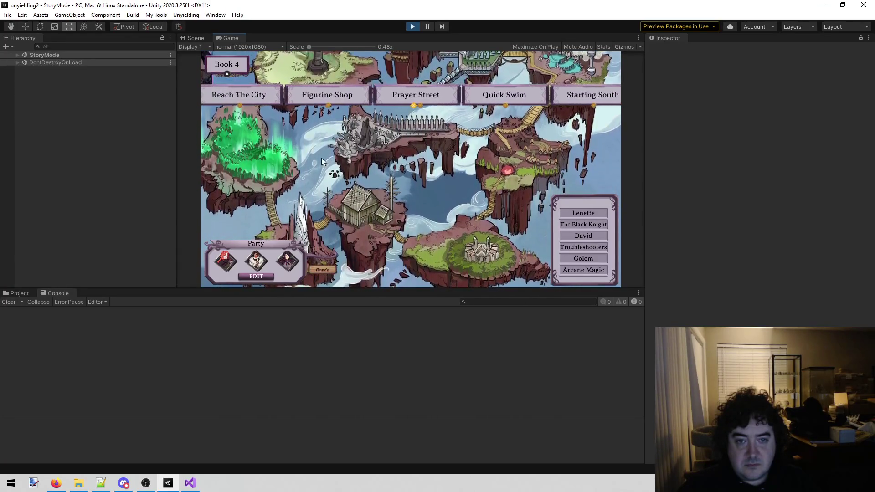
click(510, 96)
click(504, 105)
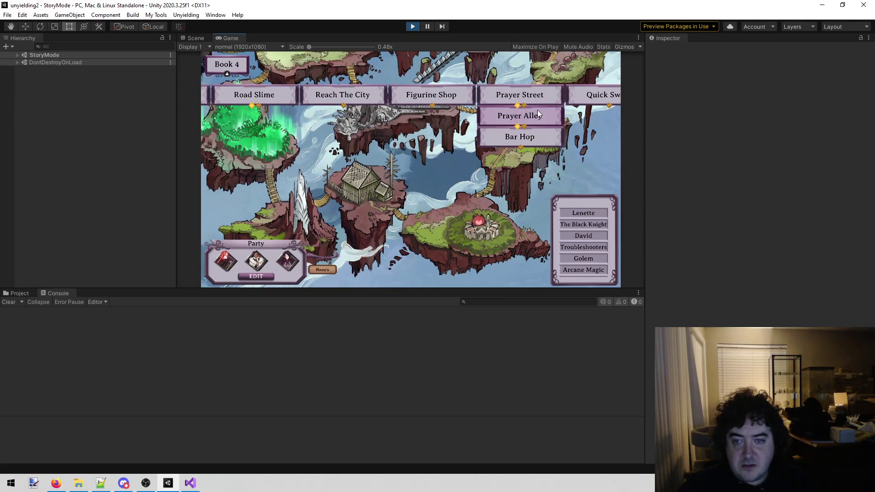
mouse_move(232, 93)
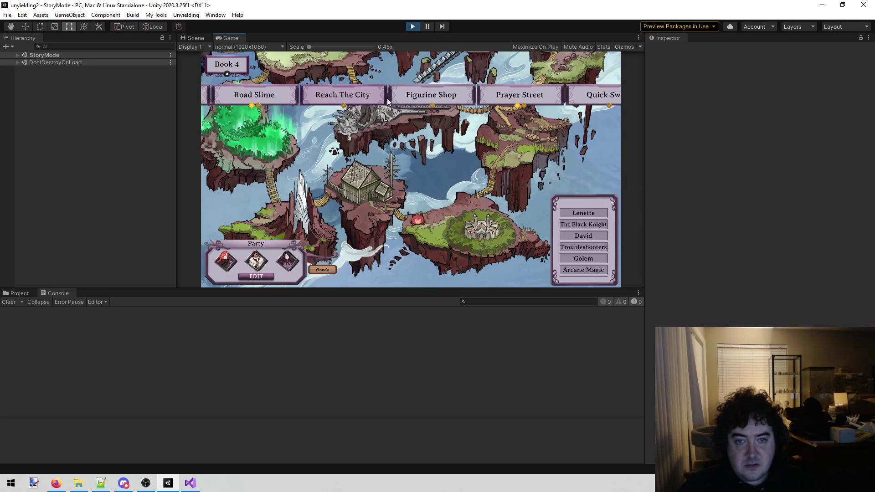
click(349, 98)
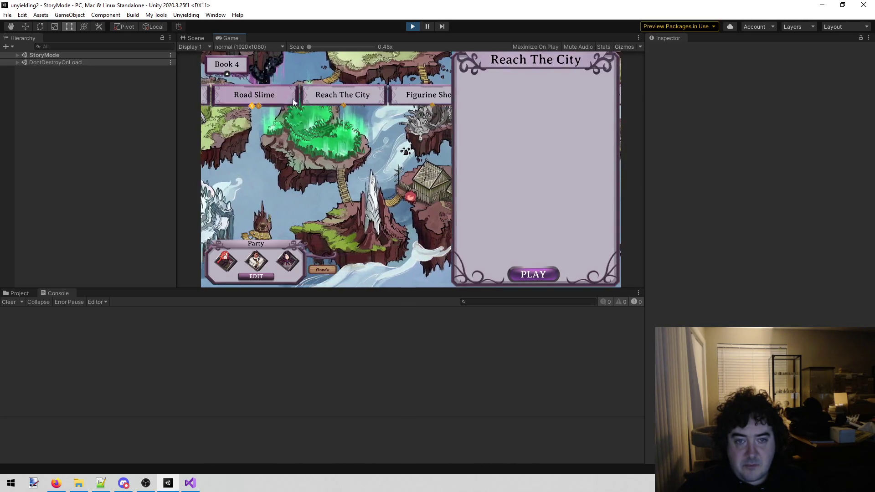
Start the Reach The City level and advance through the opening dialogue to the ship-tanks explanation
click(530, 271)
click(375, 144)
click(381, 95)
click(375, 100)
click(372, 102)
click(372, 102)
click(372, 102)
click(372, 102)
click(372, 102)
click(372, 102)
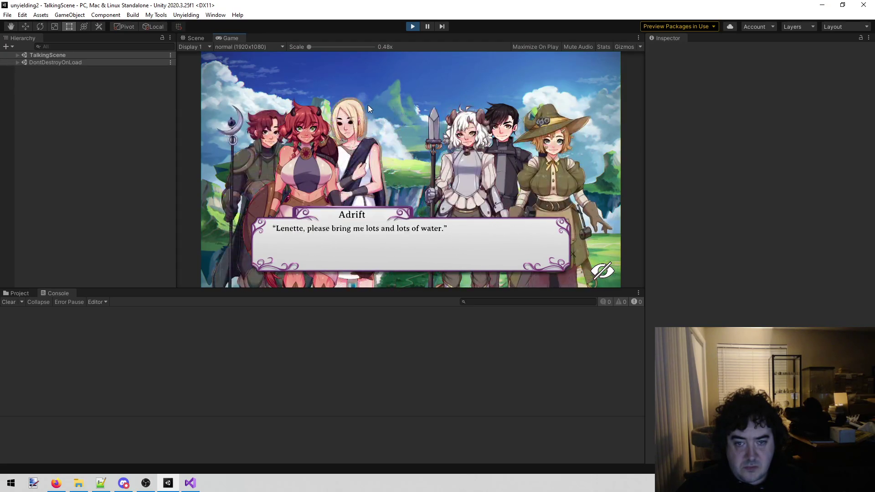
click(368, 105)
click(383, 118)
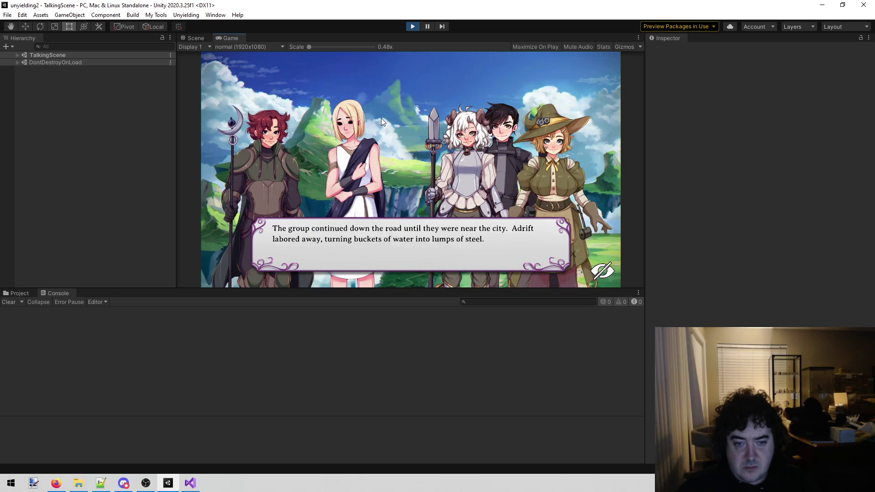
click(381, 119)
click(381, 118)
click(381, 118)
click(379, 119)
click(378, 118)
click(376, 117)
click(375, 116)
click(374, 116)
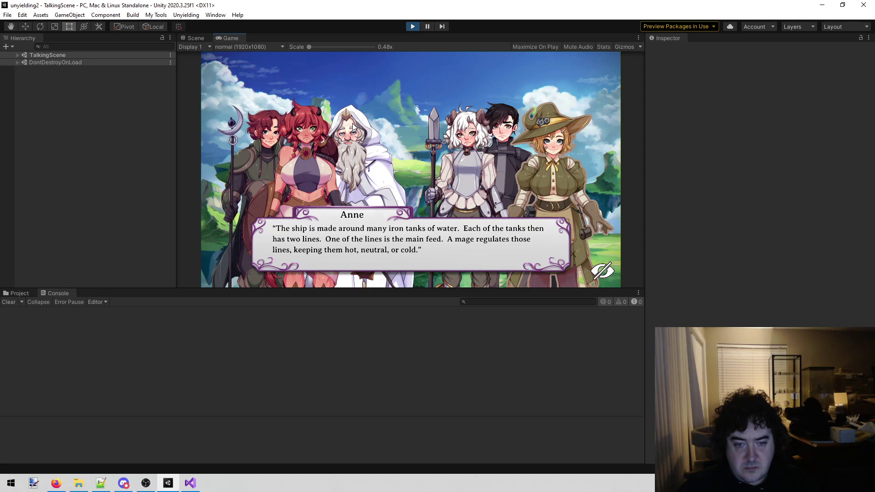
Continue through the lines on rocks in the tanks, hot tanks, and descending too fast
click(383, 114)
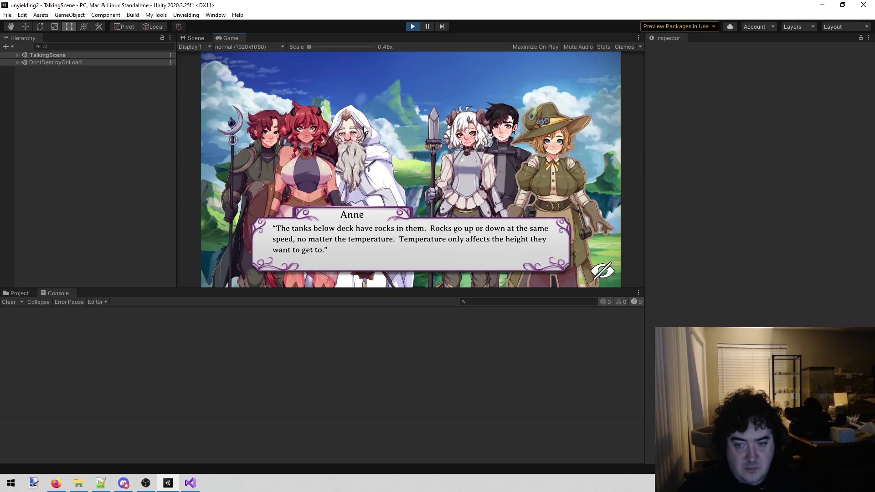
click(363, 129)
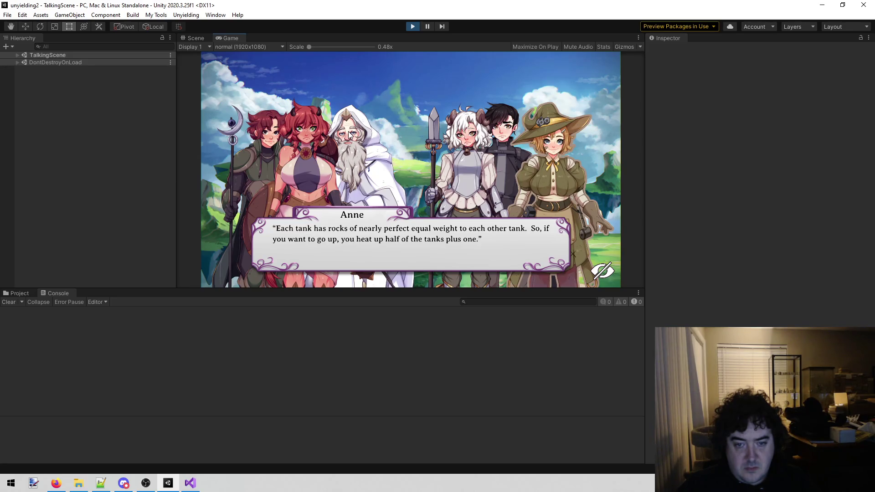
click(429, 122)
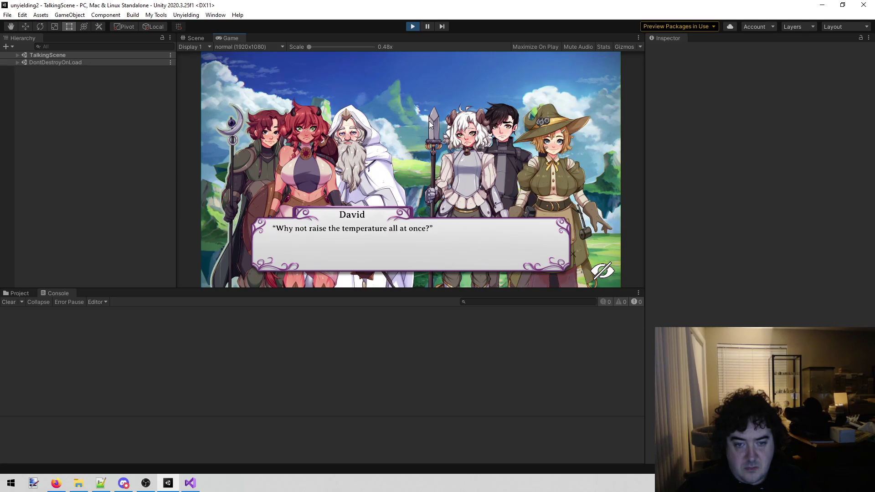
click(424, 123)
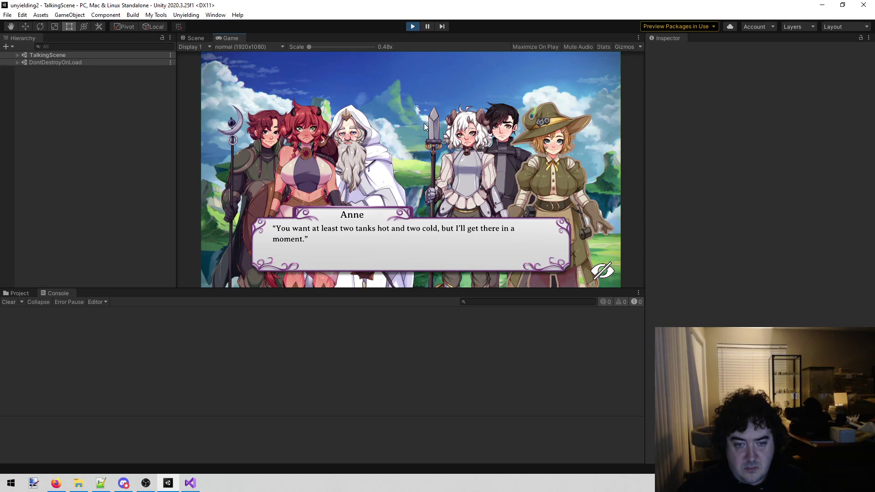
click(424, 123)
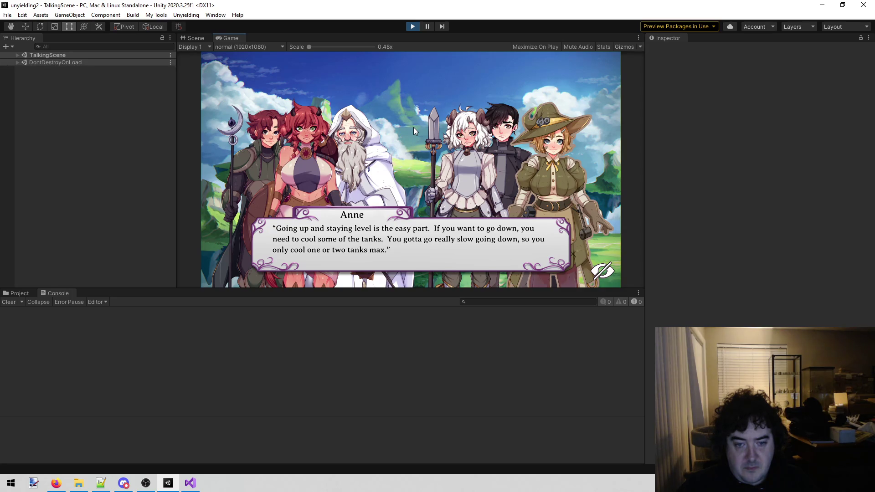
click(415, 129)
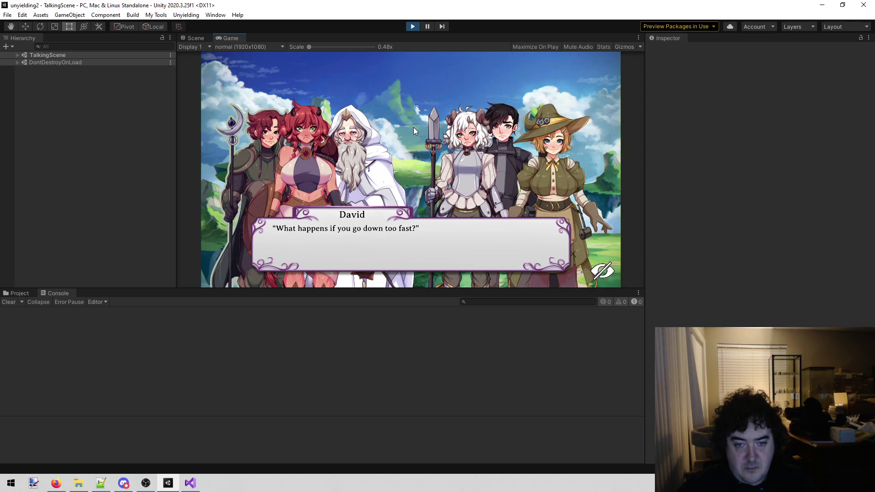
click(414, 128)
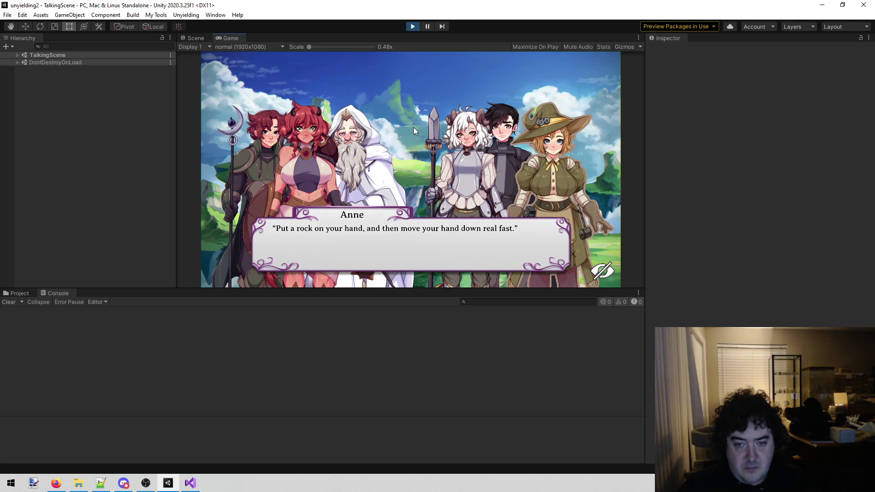
Finish the dialogue on the drive line, cold tanks and piloting, then stop the game
click(414, 128)
click(414, 128)
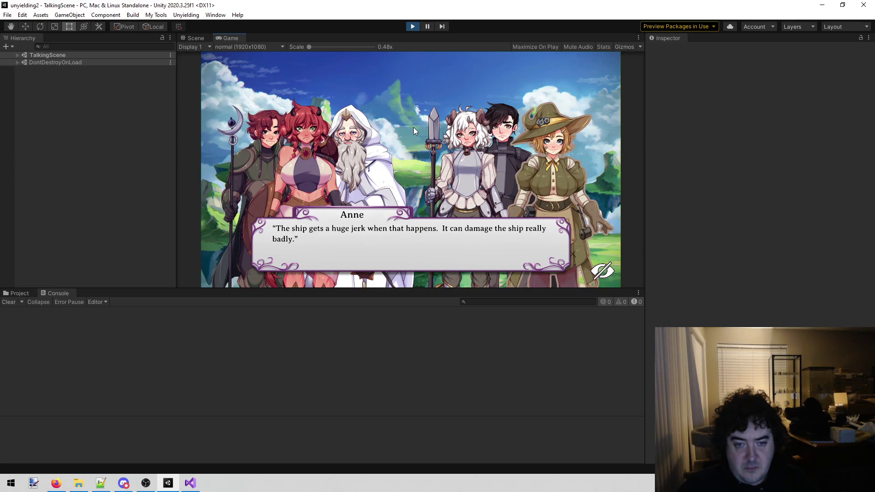
click(414, 128)
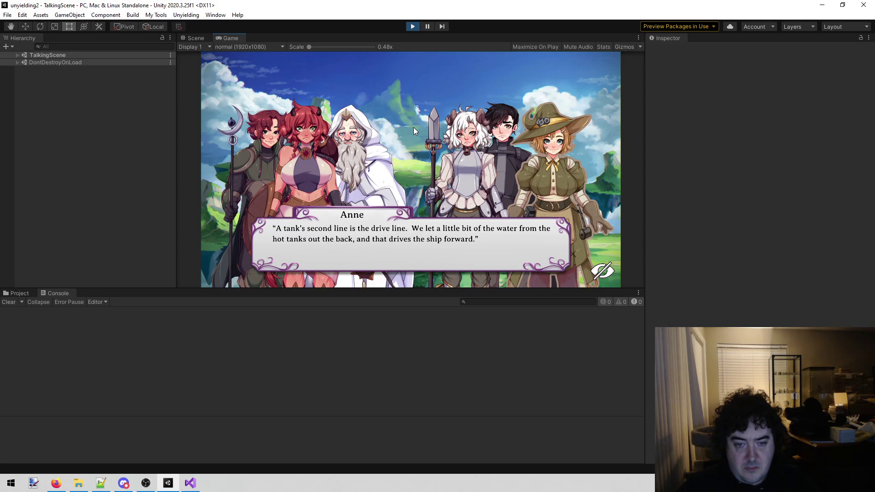
click(414, 128)
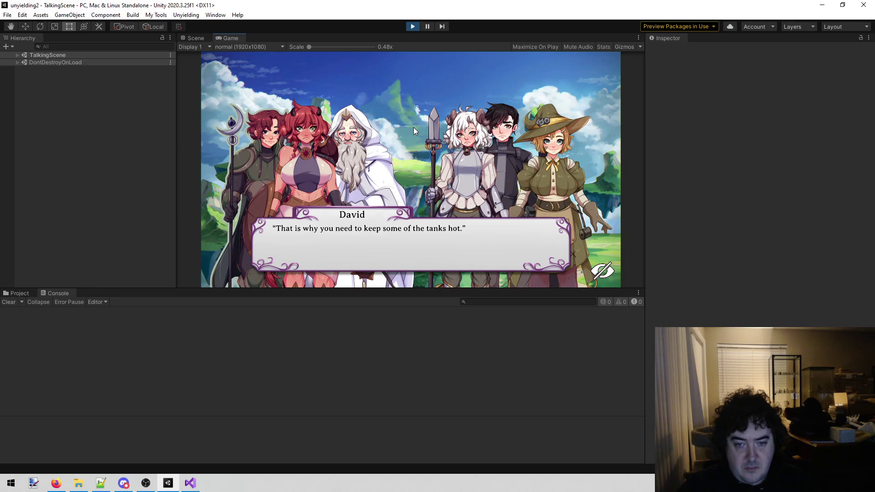
click(414, 128)
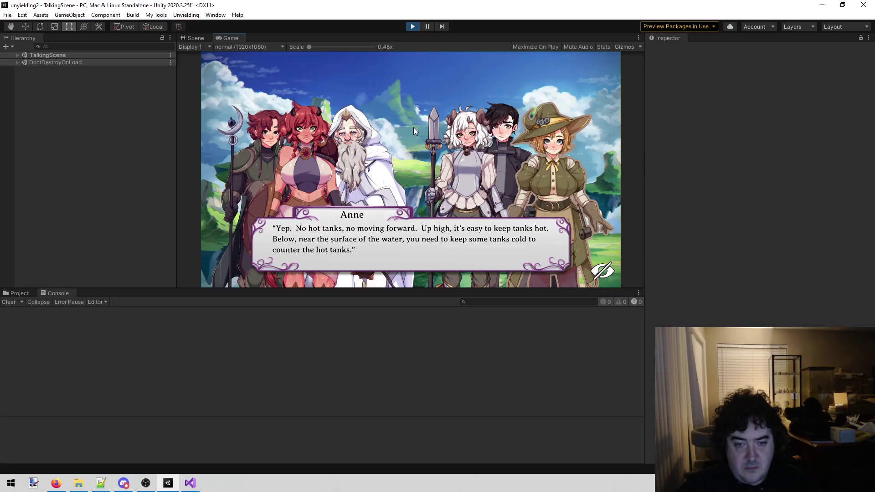
click(413, 128)
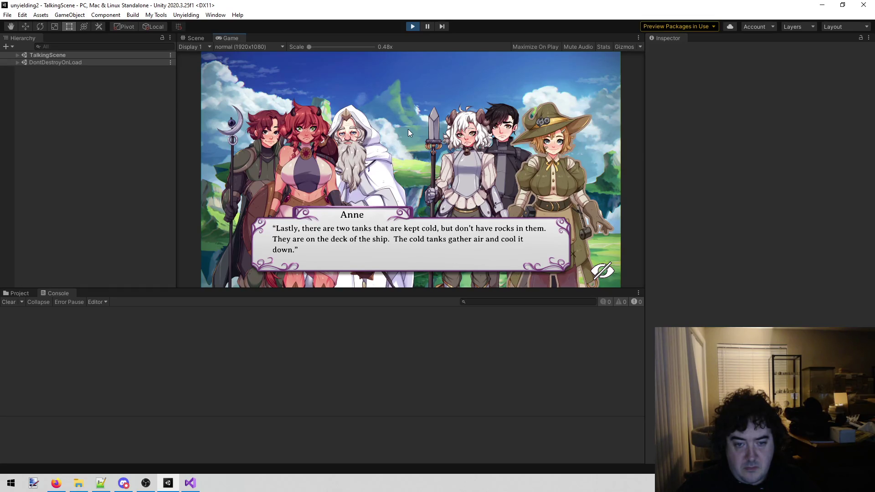
click(408, 133)
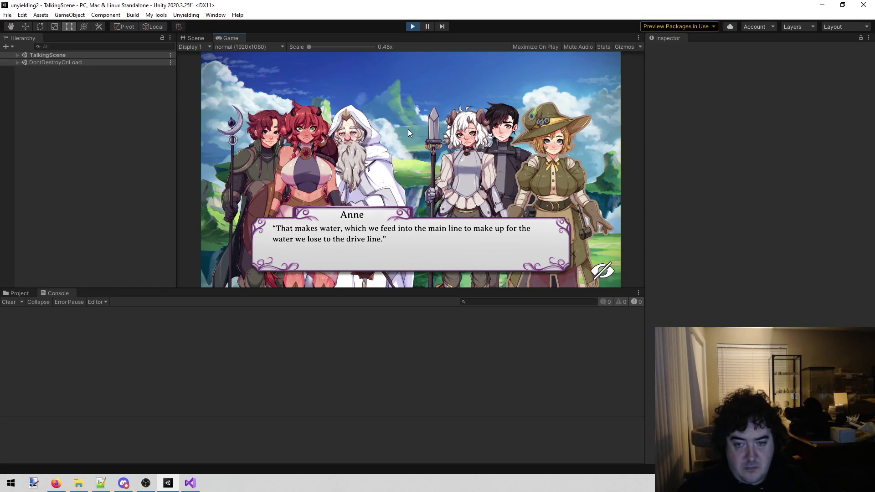
click(408, 132)
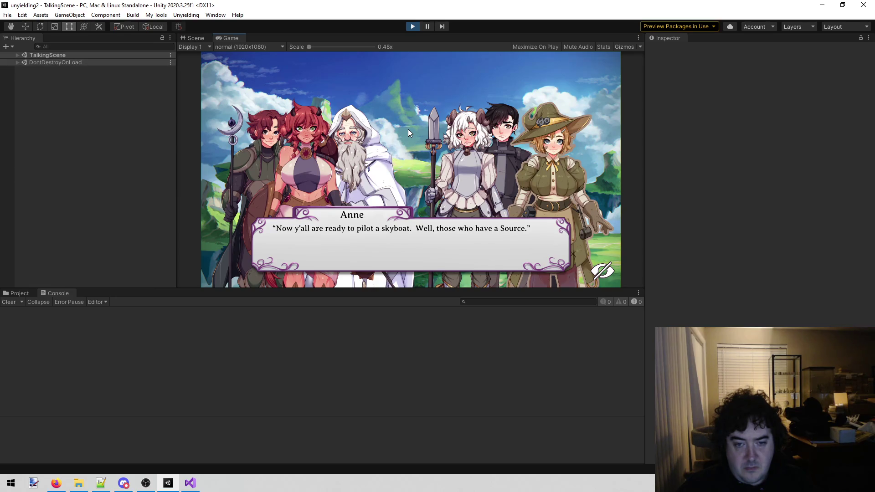
click(408, 132)
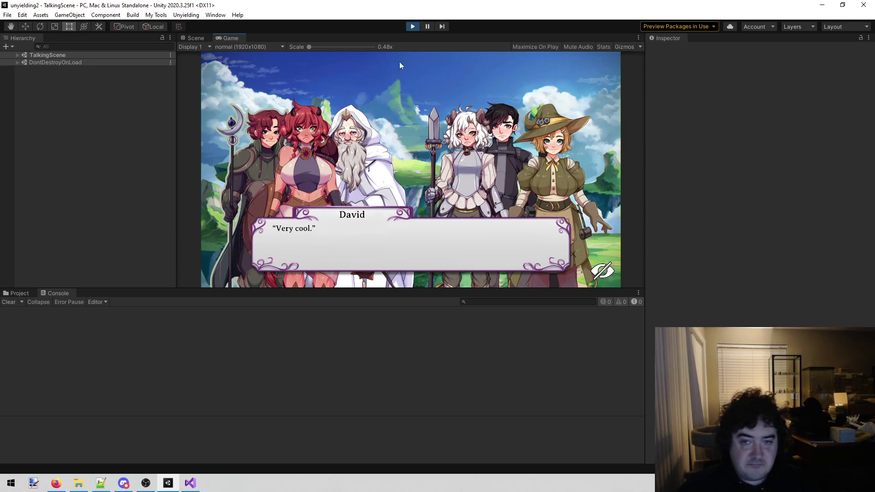
click(413, 26)
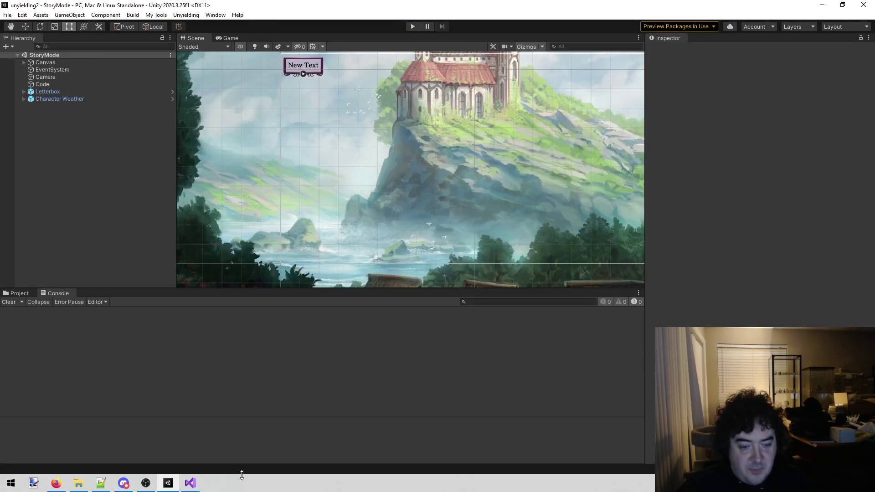
Return to todo.txt in Visual Studio with the cursor at the end of line 246
click(190, 483)
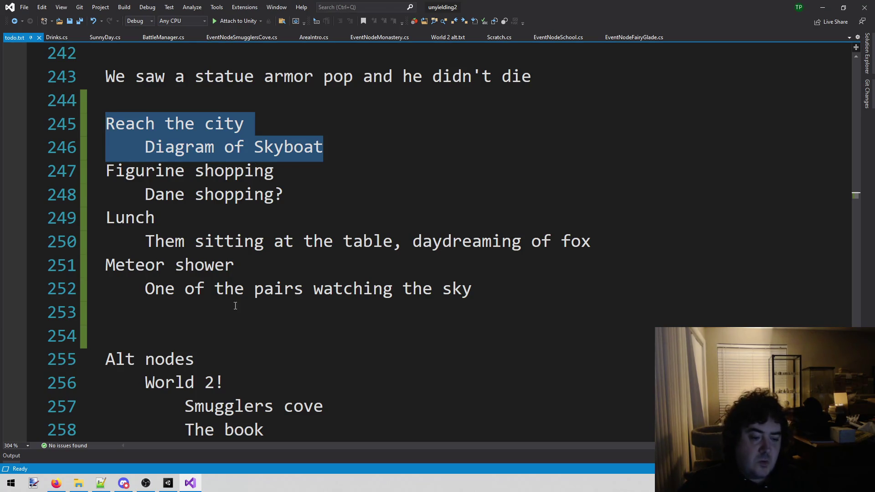
click(376, 144)
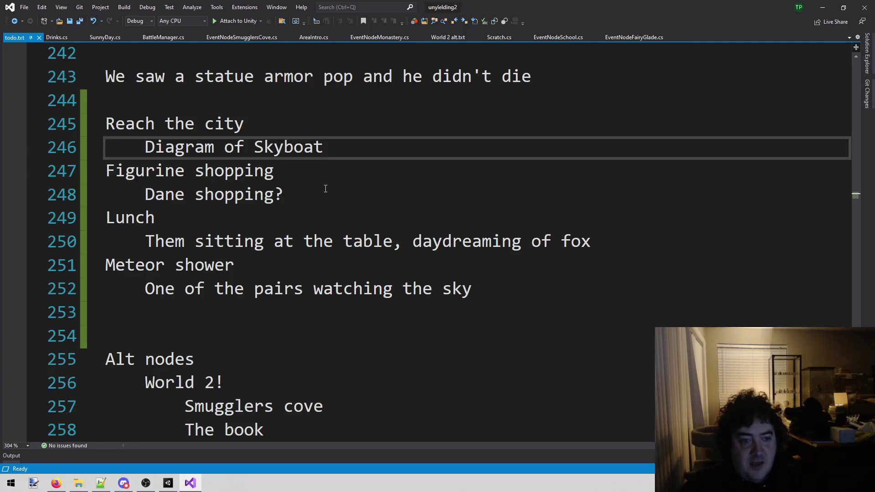
Highlight the Diagram of Skyboat and Lunch notes in todo.txt to review them
mouse_move(498, 293)
mouse_down()
mouse_move(147, 150)
mouse_move(108, 157)
mouse_move(101, 179)
mouse_up()
click(430, 152)
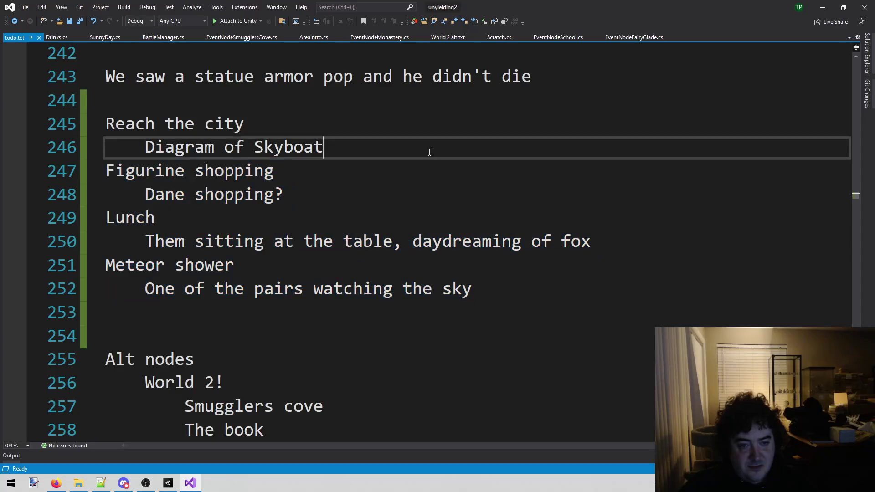
drag(364, 149, 68, 152)
click(339, 128)
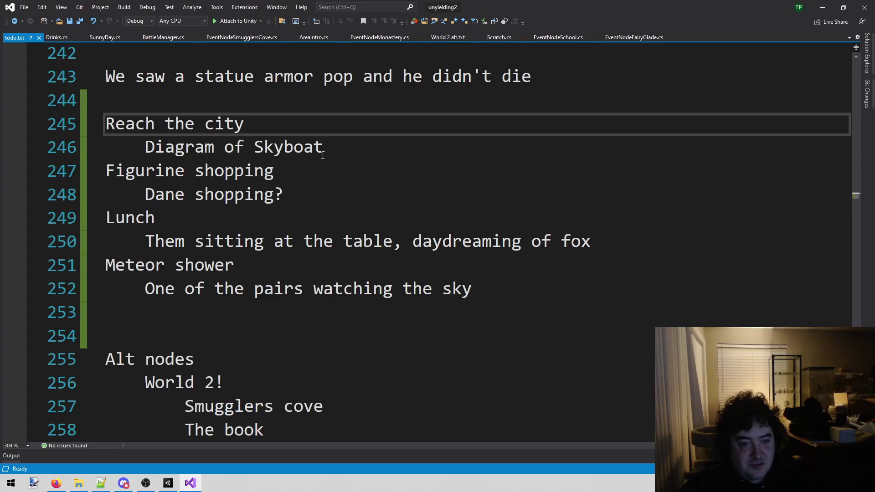
drag(482, 241, 106, 218)
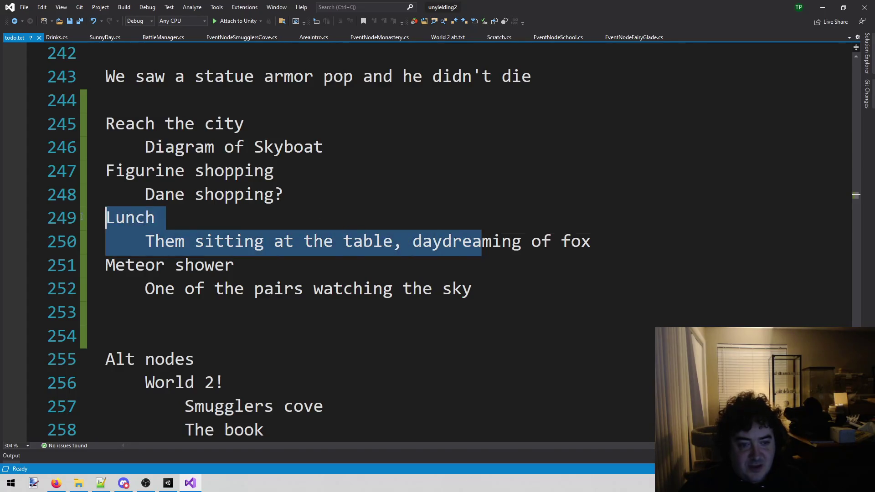
Scroll through the notes, then fill the new 800×600 paint.net canvas with black
click(304, 195)
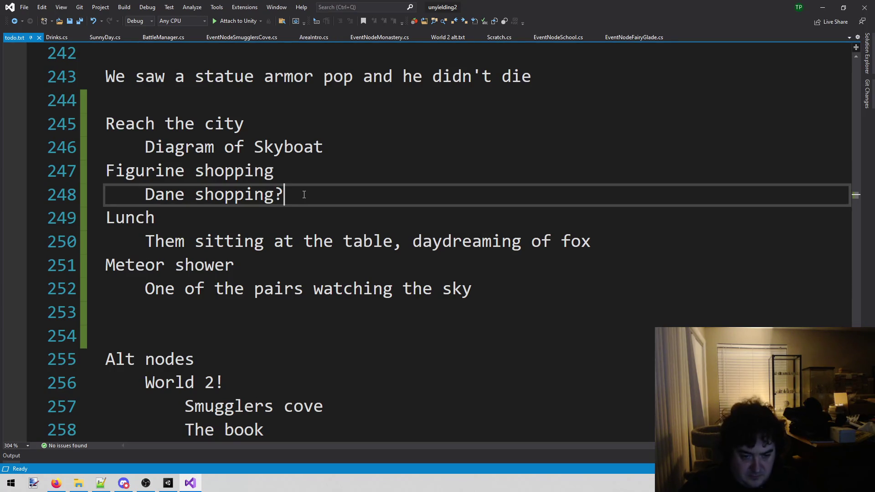
scroll(304, 195, down, 2)
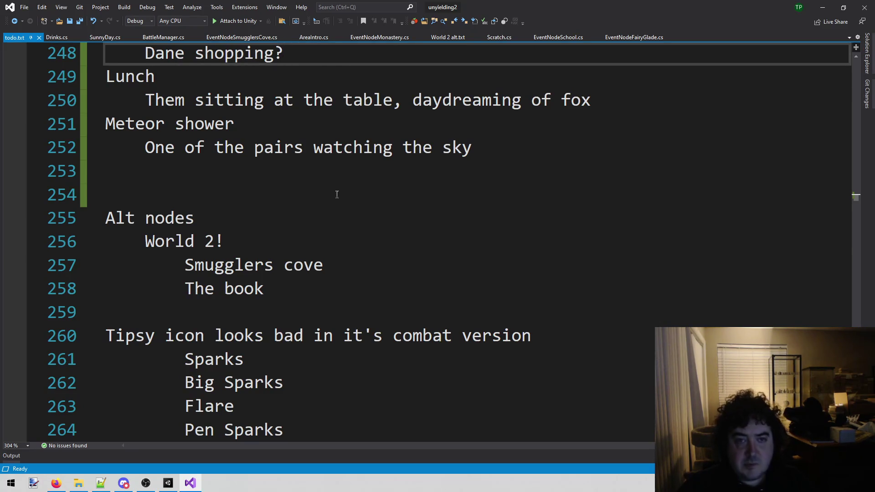
scroll(359, 140, up, 2)
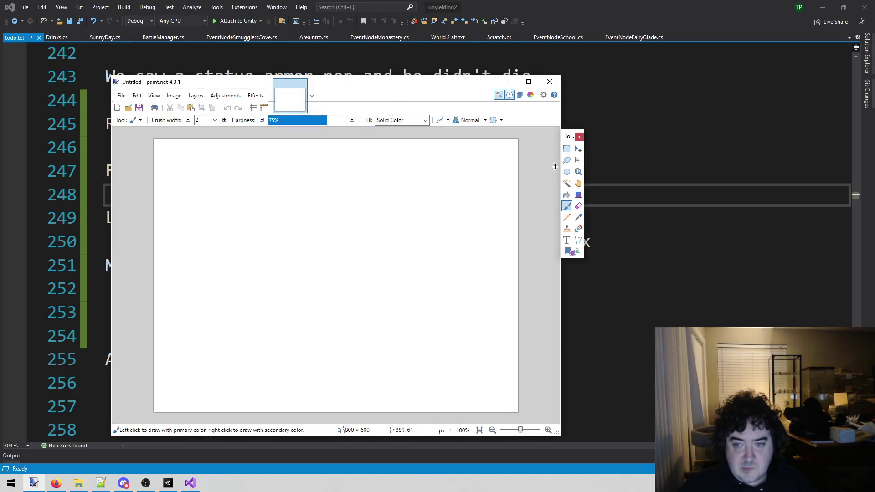
click(567, 195)
click(396, 203)
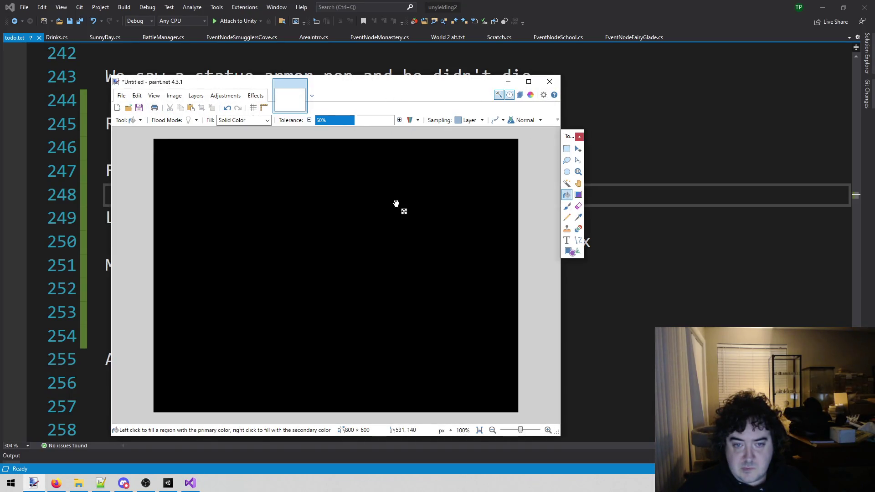
Choose the Paintbrush and move the paint.net window off to the right
click(567, 206)
mouse_move(362, 78)
mouse_down()
mouse_move(484, 100)
mouse_move(599, 75)
mouse_move(589, 74)
mouse_up()
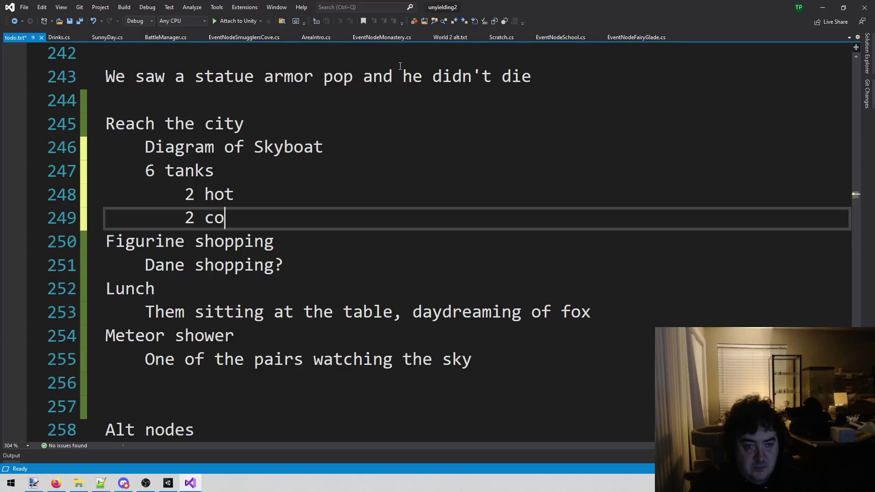
Complete the '2 cold' line and add '2 neutral' to the tank list
text(ld)
key(Return)
text(2 na)
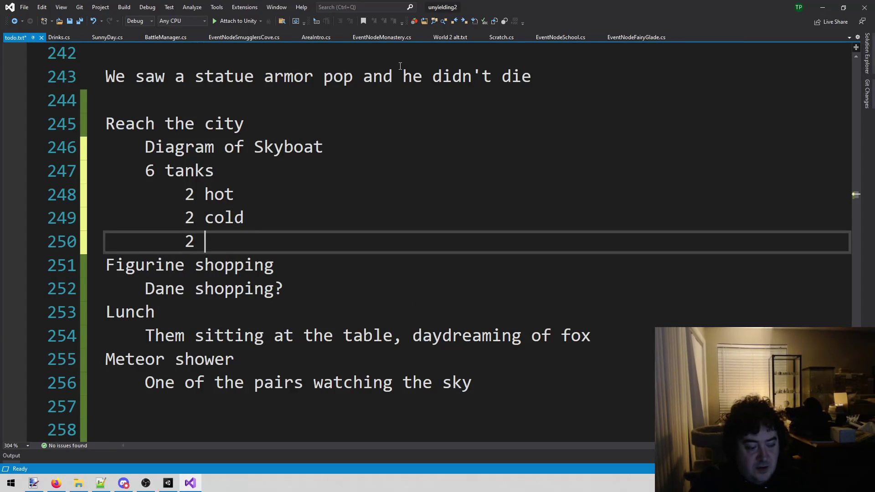
key(BackSpace)
text(eutral)
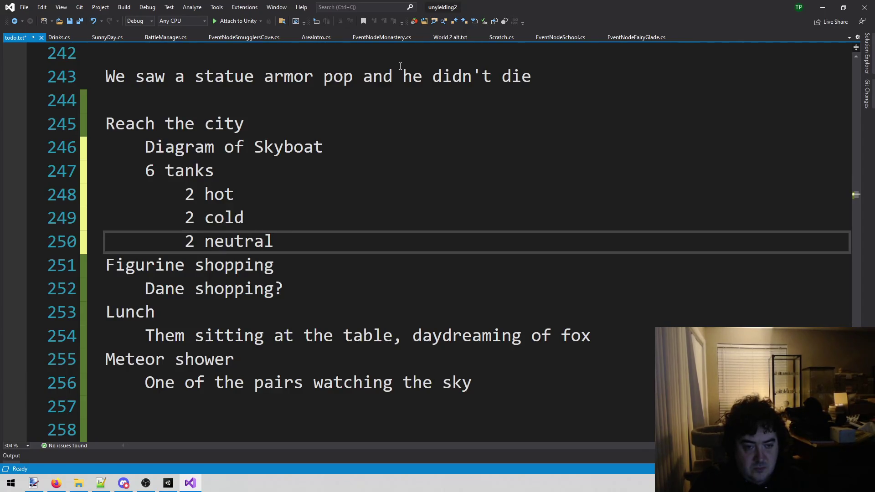
key(Return)
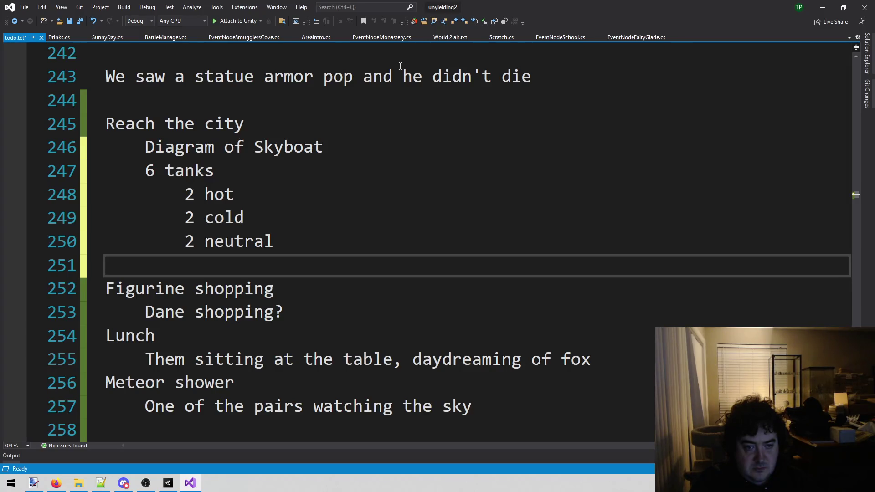
key(BackSpace)
Add the notes 'hot tanks have a line out the back' and 'Tanks are controlled from the center'
text(hot tanks )
text(have a line )
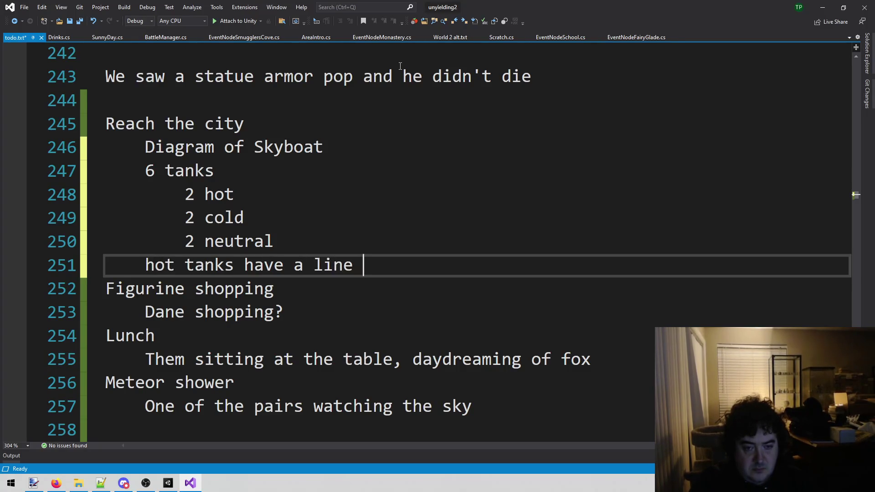
text(out the back)
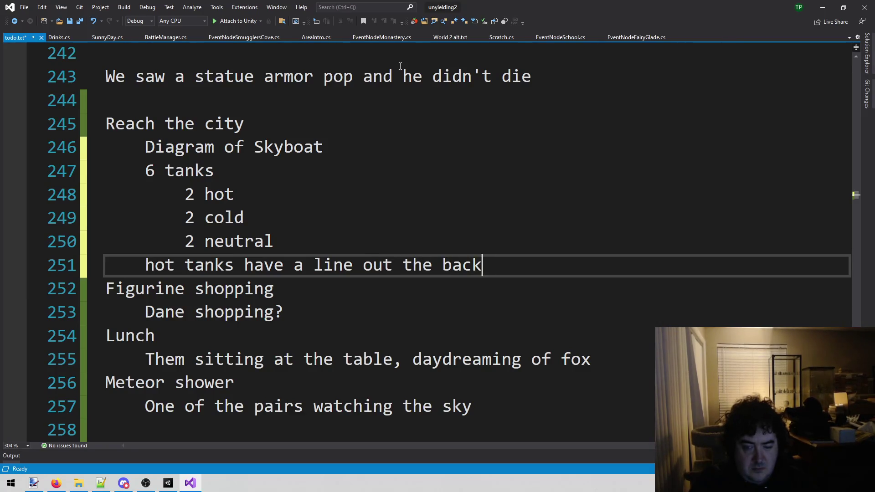
key(Return)
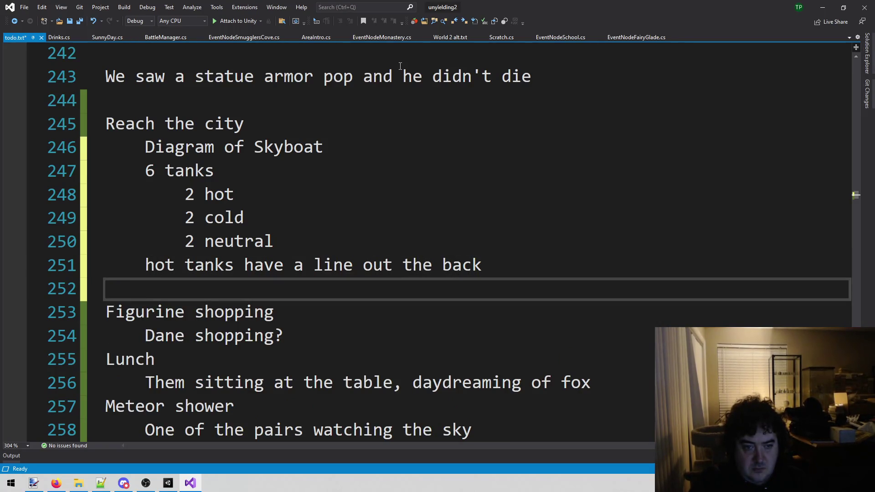
text(Tanks are controlled)
key(BackSpace)
key(BackSpace)
text(led from the center)
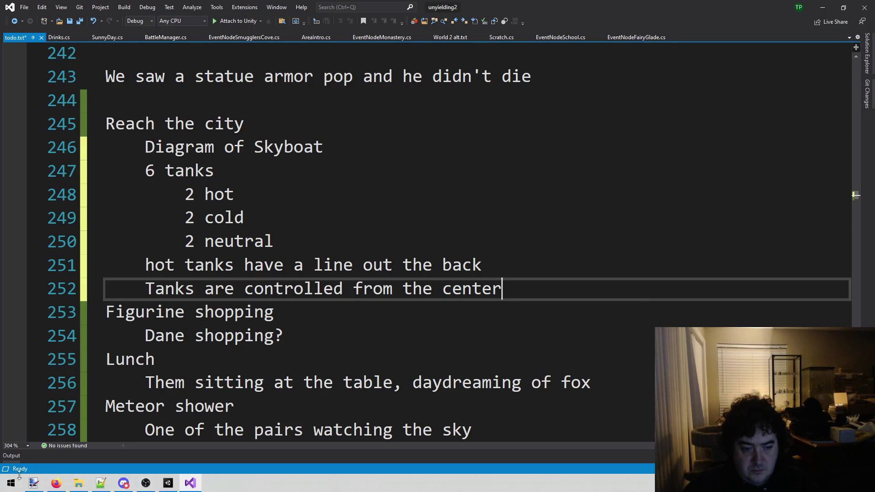
mouse_move(33, 483)
click(50, 434)
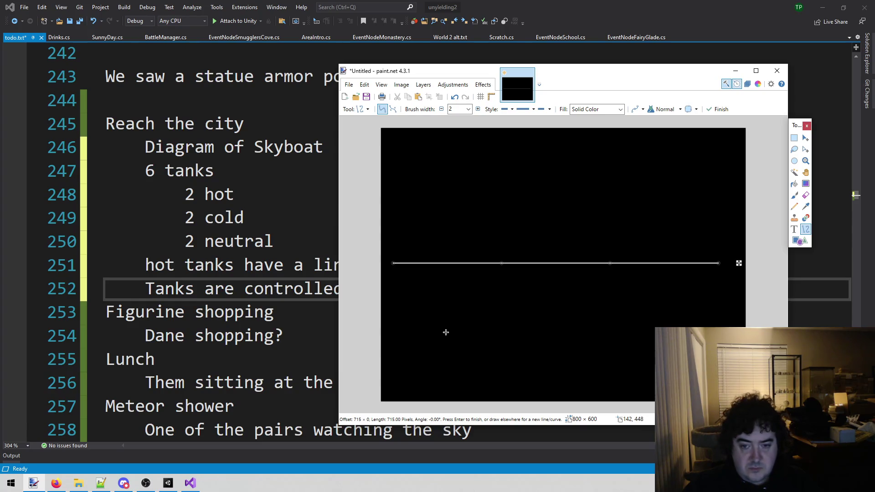
Draw a horizontal white line about 674 px long across the lower part of the canvas
key(ctrl+z)
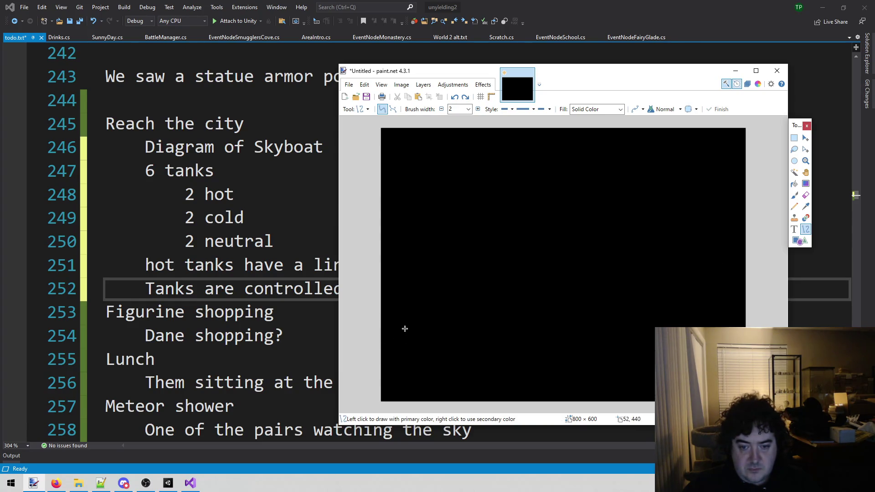
mouse_move(395, 347)
mouse_down()
mouse_move(739, 344)
mouse_move(672, 347)
mouse_up()
key(ctrl+z)
drag(398, 350, 705, 338)
click(394, 349)
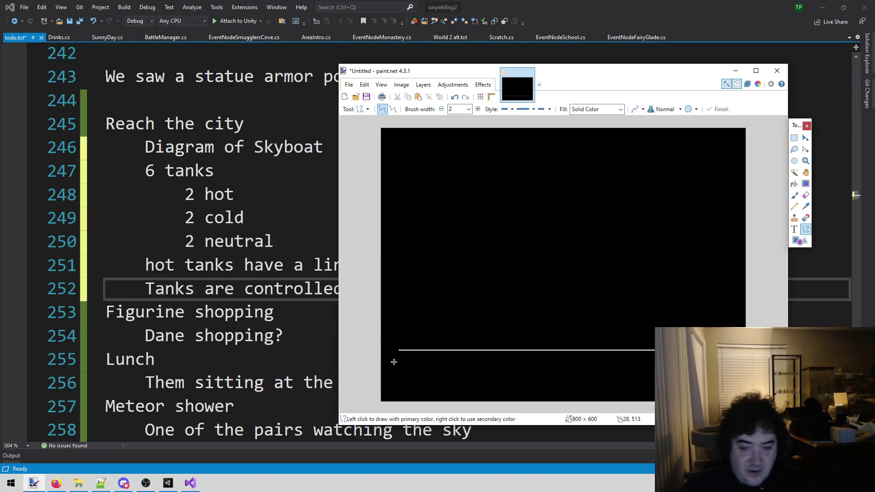
Commit the long white horizontal hull line by clicking on the canvas beside it
click(402, 340)
Undo the stray dot, then draw the hull's side and bottom edge lines, committing each
key(ctrl+z)
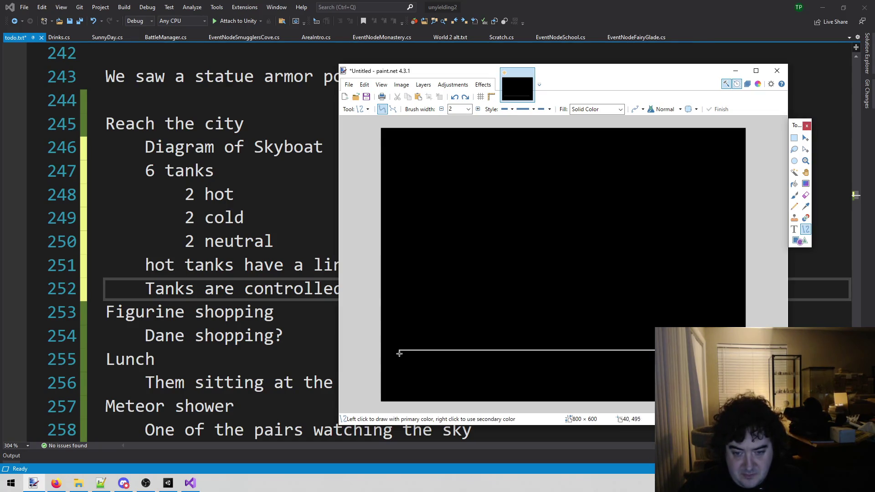
mouse_move(400, 351)
mouse_down()
mouse_move(401, 393)
mouse_move(699, 392)
mouse_up()
key(Return)
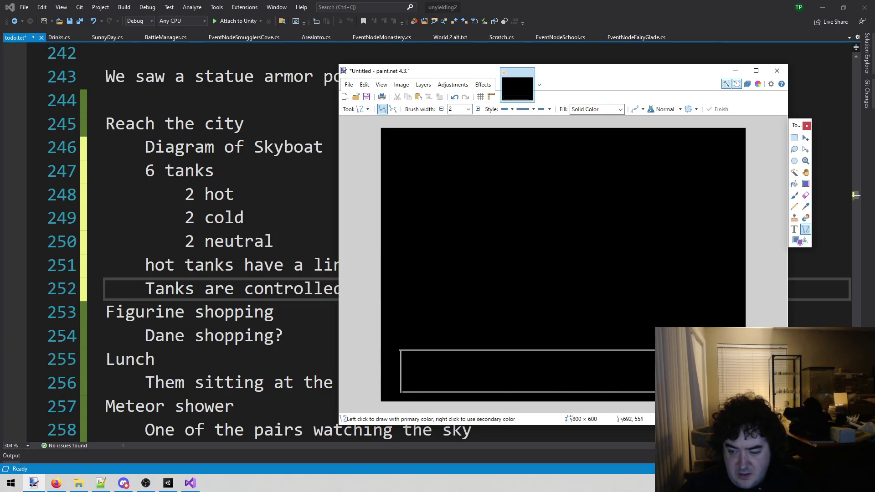
drag(702, 392, 702, 350)
key(Return)
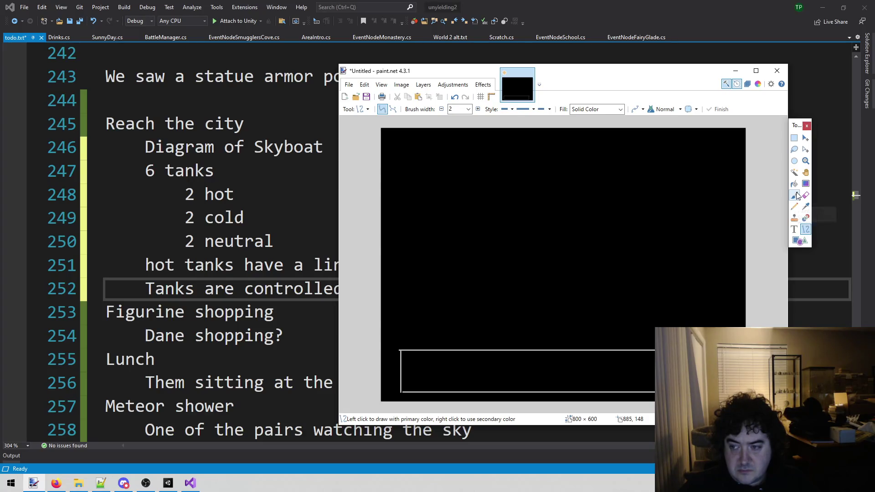
click(797, 195)
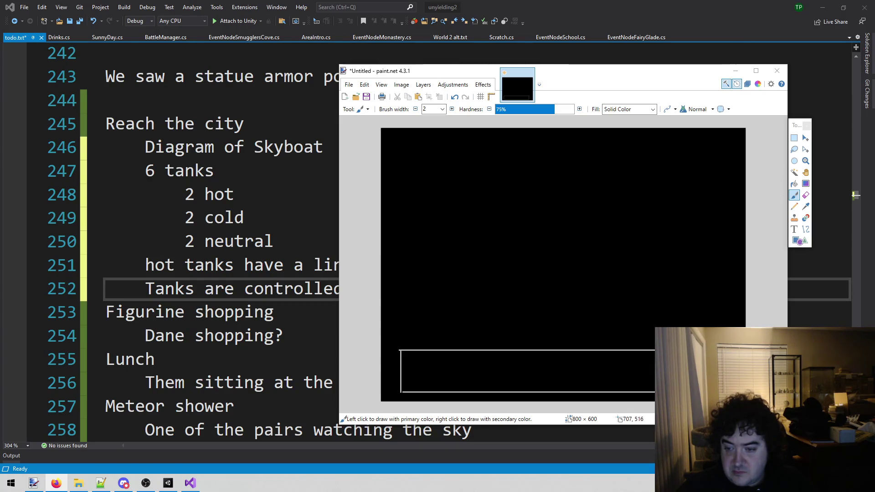
Add short horizontal and slanted strokes at the hull's right end, undoing the misdrawn ones
click(709, 363)
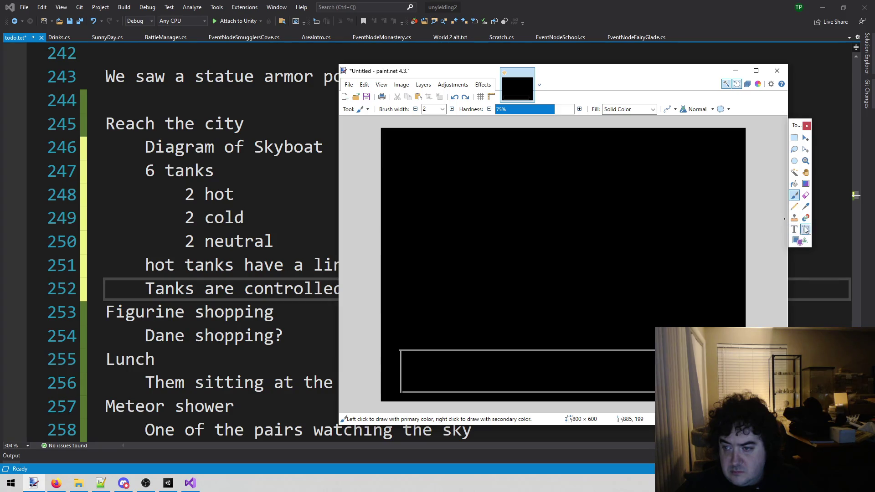
click(805, 229)
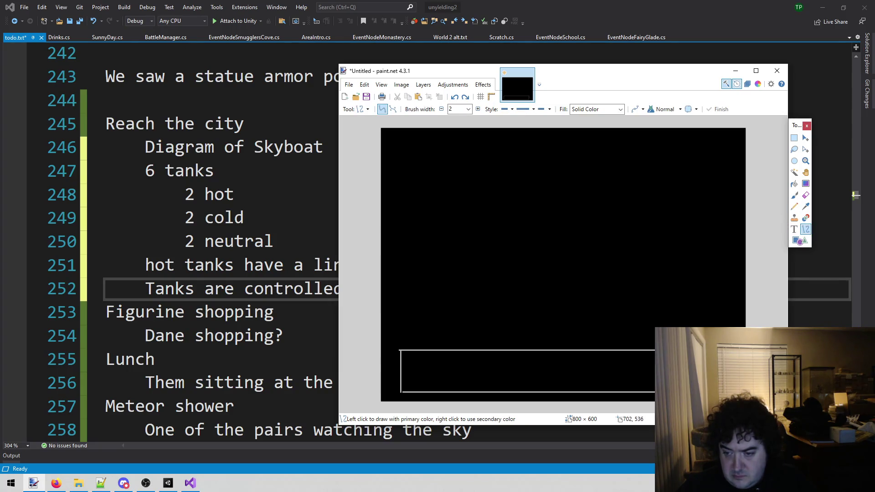
drag(702, 372, 716, 371)
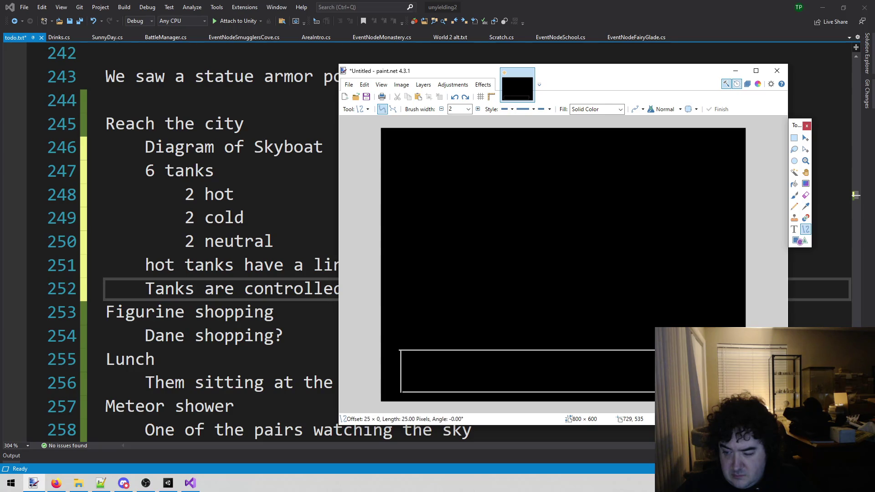
key(ctrl+z)
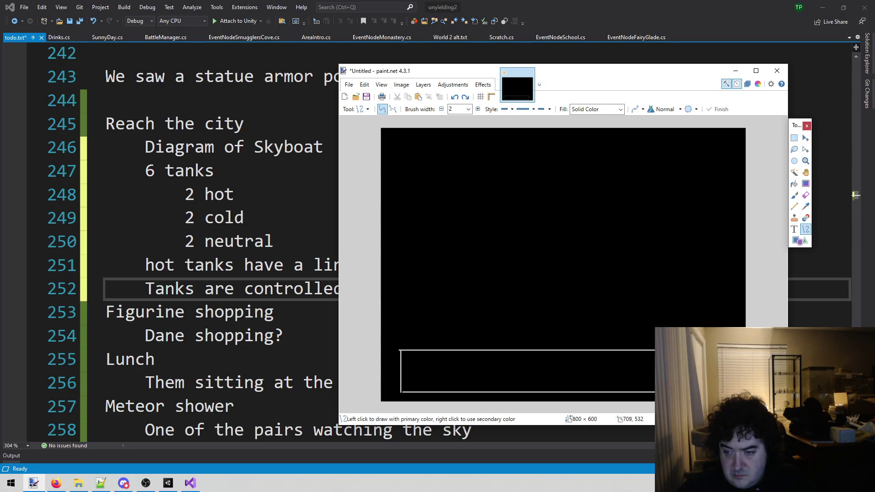
drag(702, 370, 712, 370)
key(ctrl+z)
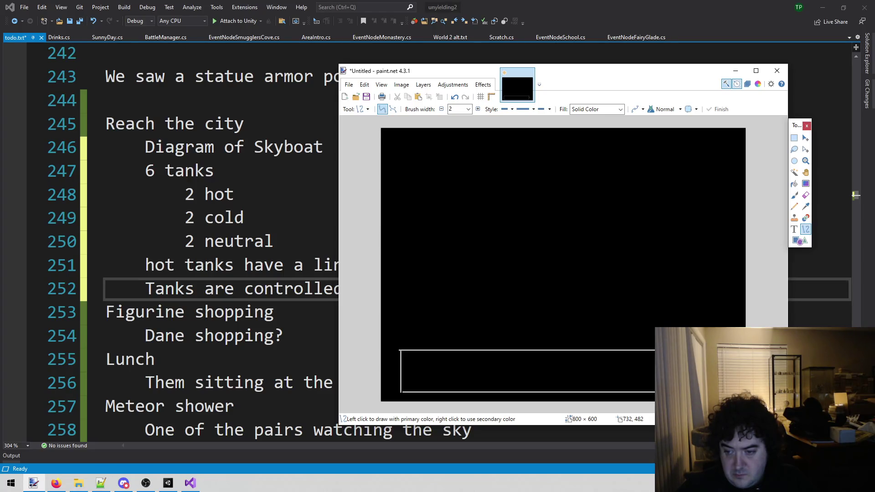
drag(715, 347, 716, 390)
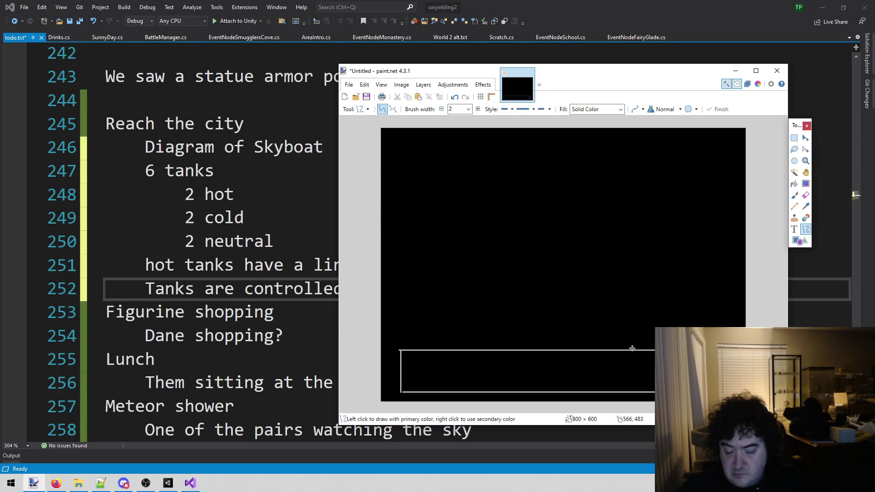
click(335, 296)
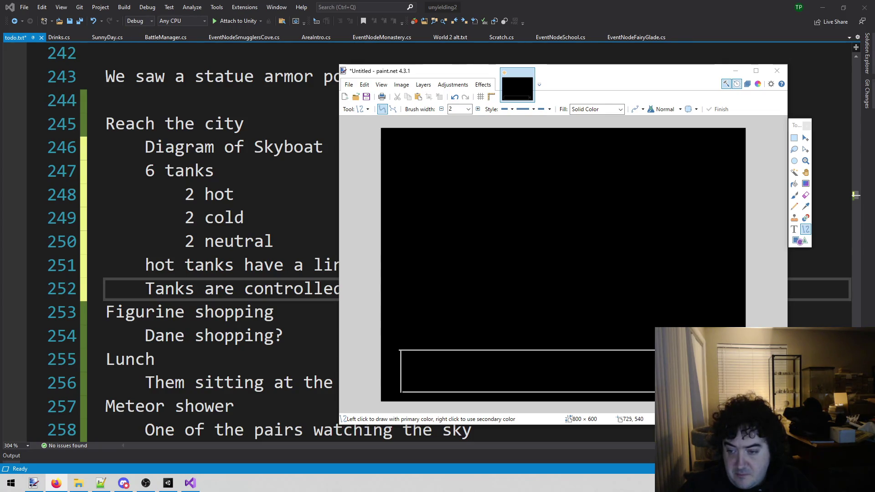
Draw a short slanted line and a 41 px vertical line at the hull's right end
drag(714, 372, 730, 376)
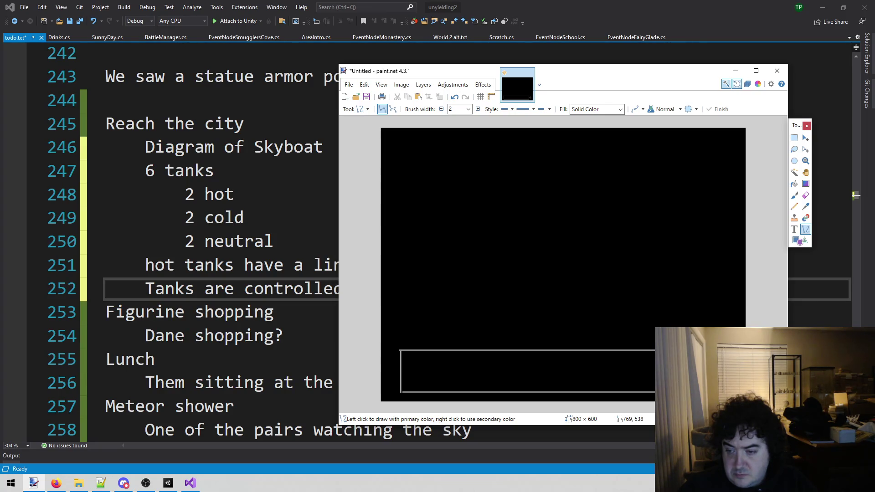
mouse_move(730, 374)
mouse_down()
mouse_move(729, 392)
mouse_move(717, 391)
mouse_move(731, 392)
mouse_up()
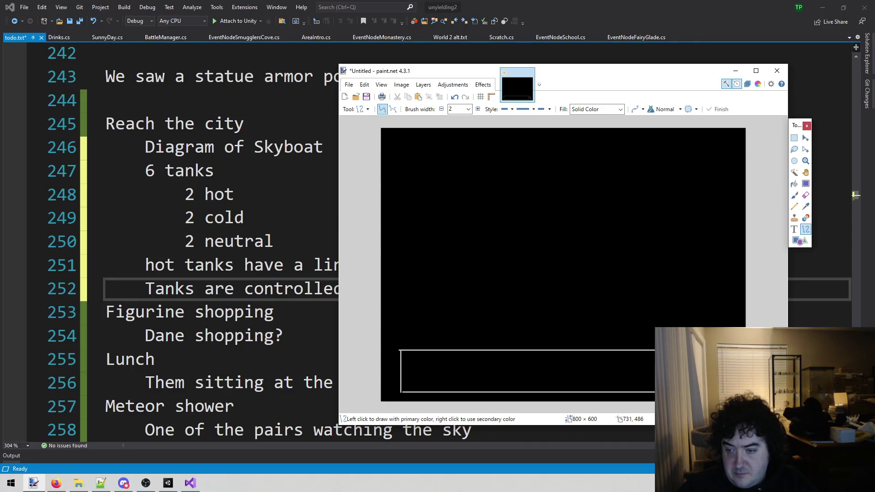
click(795, 195)
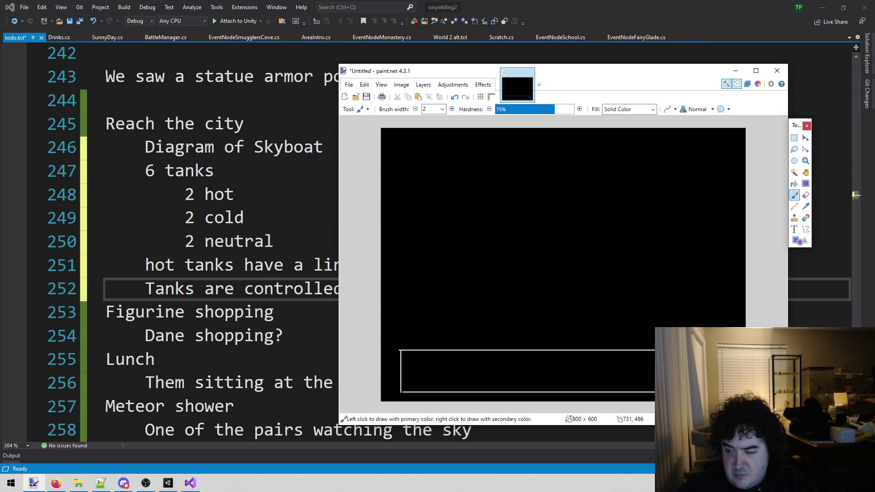
key(ctrl+z)
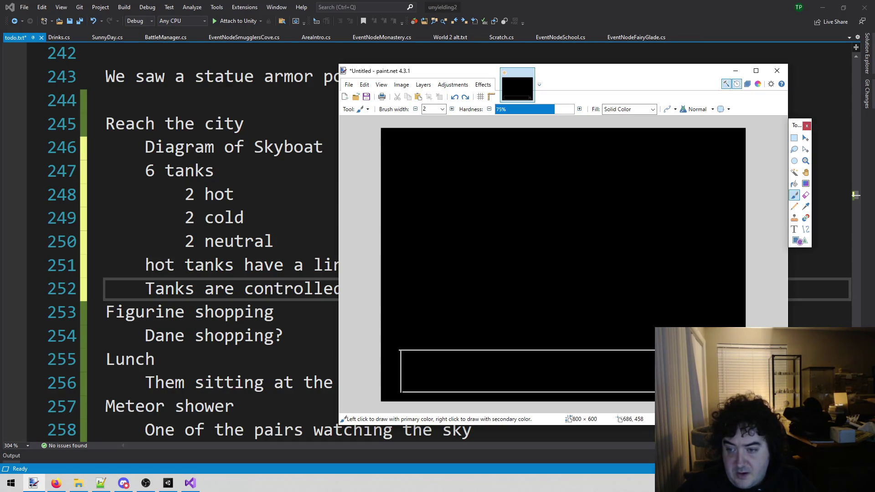
key(ctrl+y)
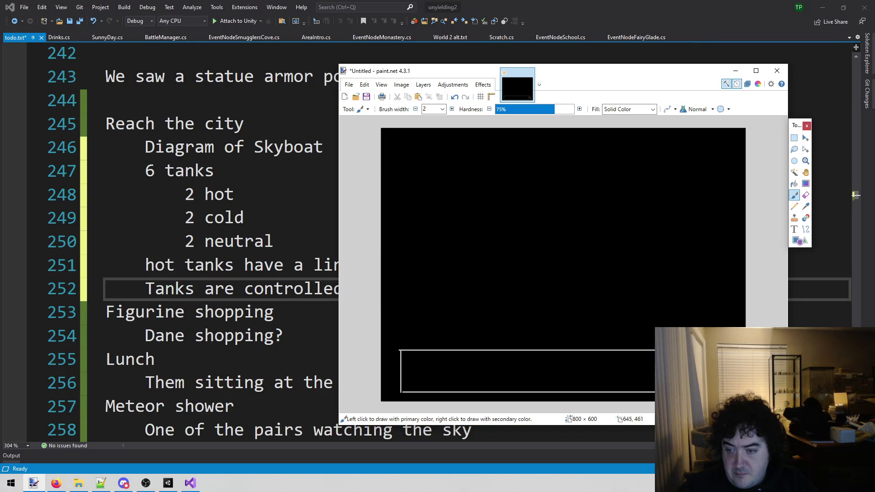
key(ctrl+z)
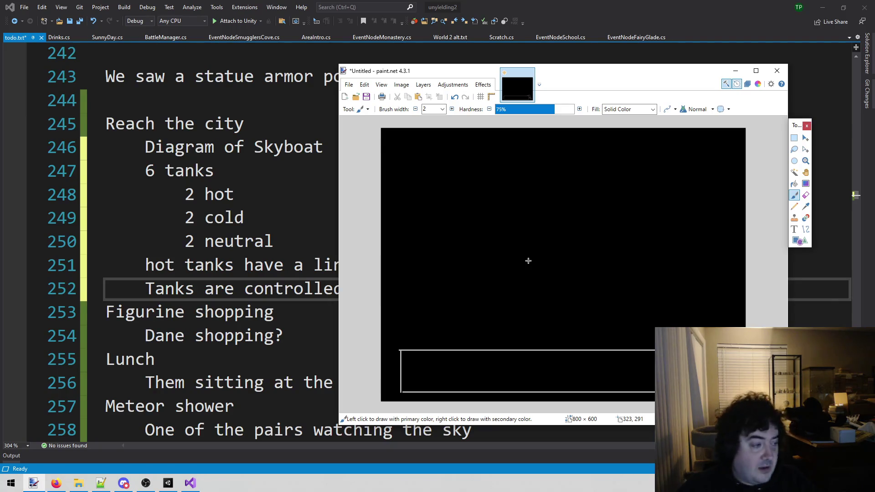
Bring the Visual Studio todo notes to the front and return to the hot tanks line
key(alt+Tab)
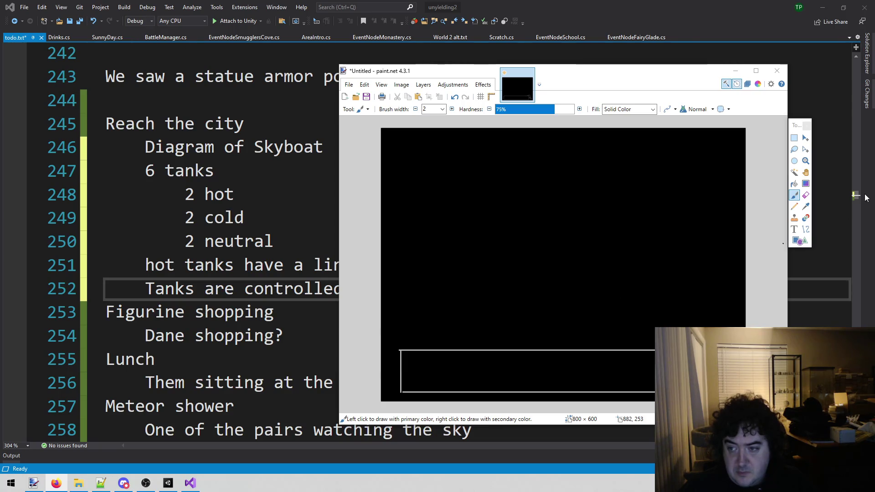
click(799, 196)
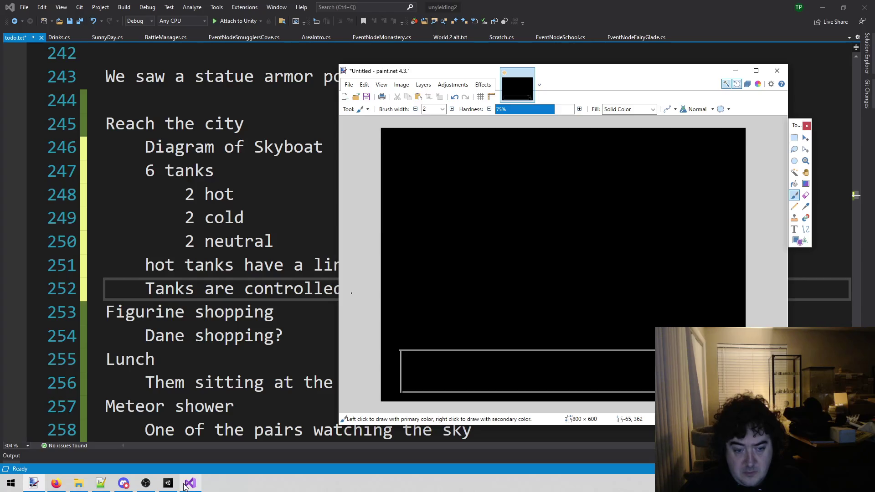
mouse_move(185, 488)
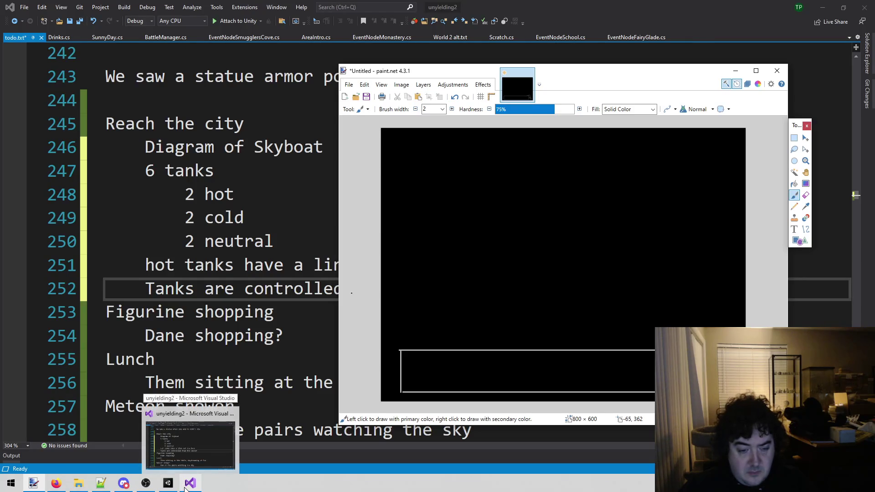
click(184, 488)
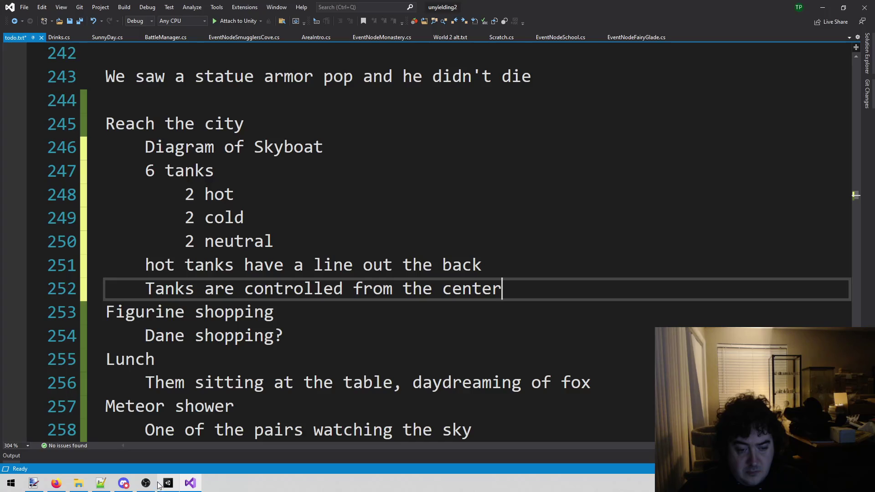
click(404, 265)
key(alt+shift+o)
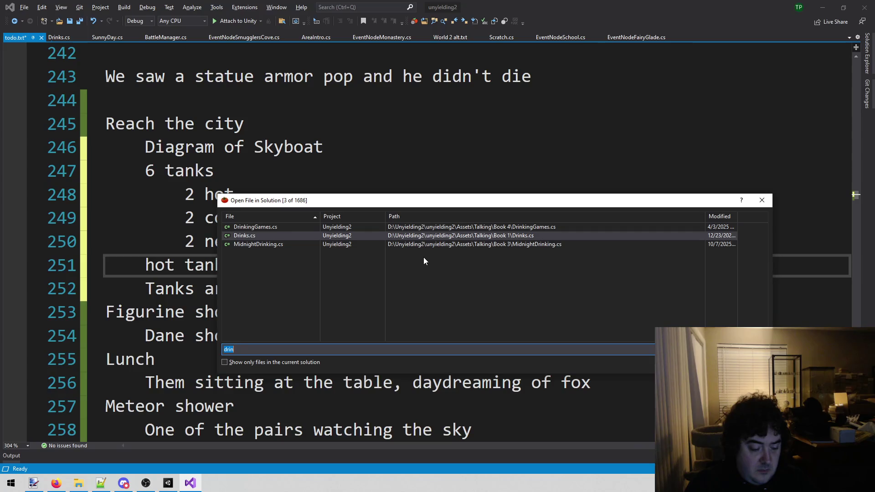
text(reac)
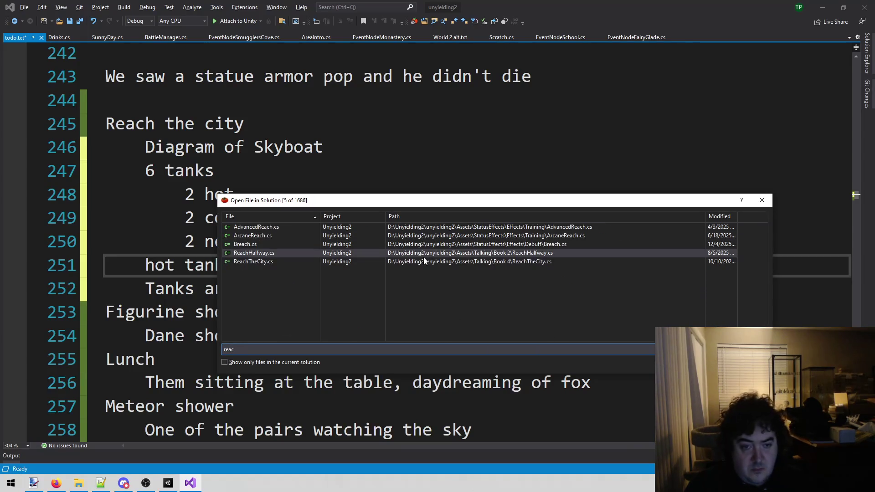
double_click(424, 257)
key(ctrl+f)
text(cold)
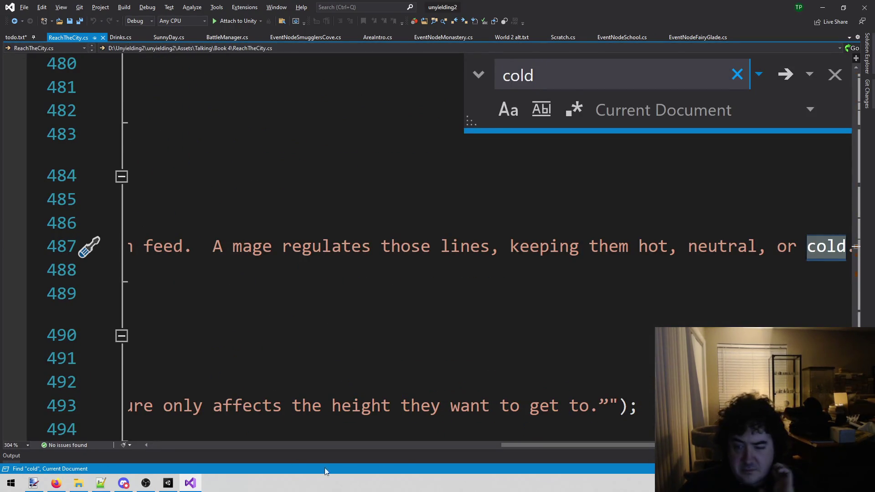
mouse_move(524, 447)
mouse_down()
mouse_move(576, 448)
mouse_move(415, 439)
mouse_move(311, 442)
mouse_move(508, 450)
mouse_move(204, 452)
mouse_up()
scroll(319, 322, up, 3)
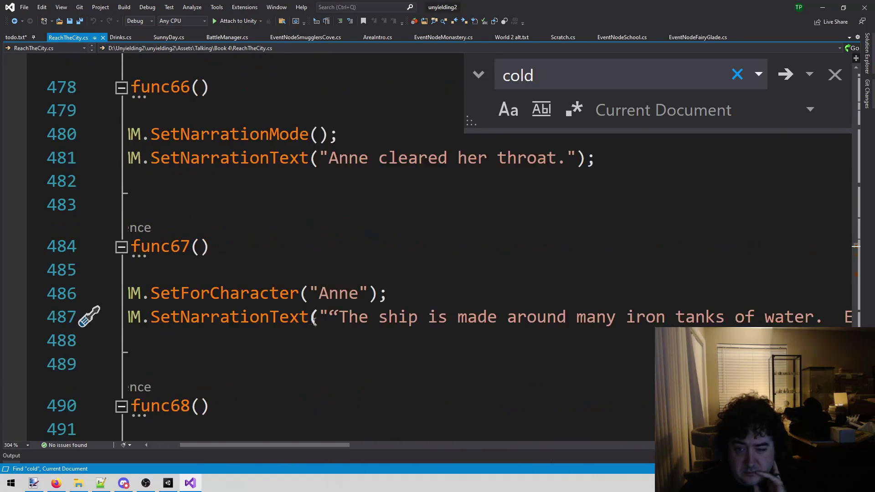
scroll(319, 322, down, 6)
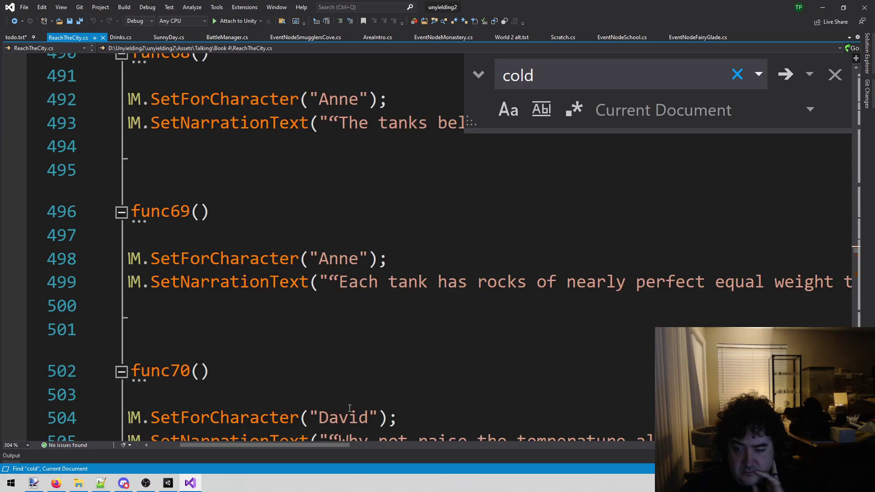
mouse_move(313, 446)
mouse_down()
mouse_move(473, 447)
mouse_move(539, 458)
mouse_move(324, 465)
mouse_up()
scroll(421, 287, down, 1)
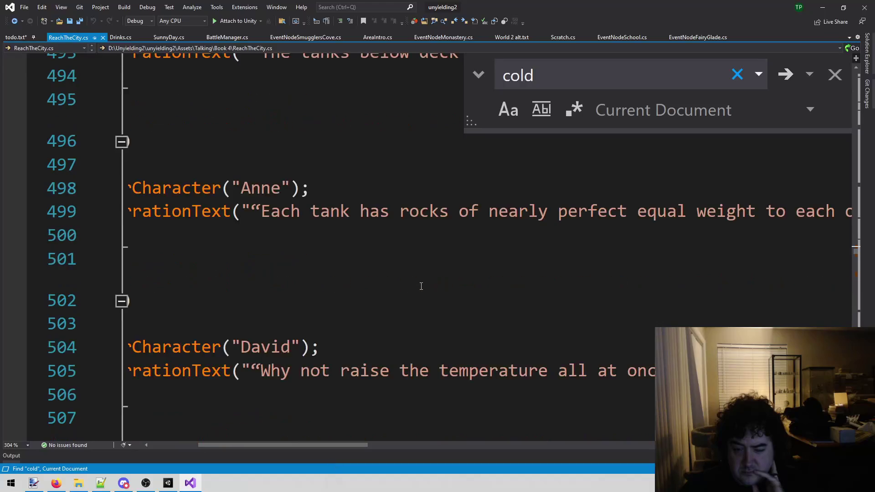
scroll(420, 288, down, 3)
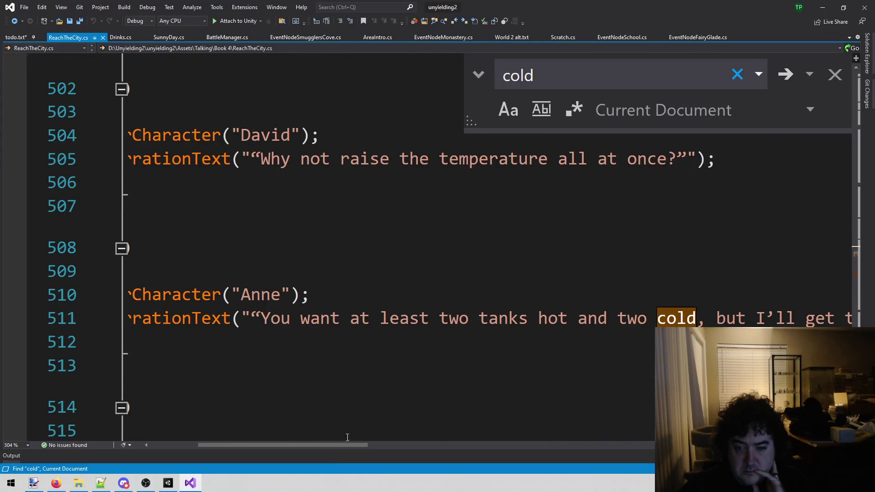
mouse_move(341, 444)
mouse_down()
mouse_move(406, 444)
mouse_move(327, 445)
mouse_up()
scroll(425, 284, down, 2)
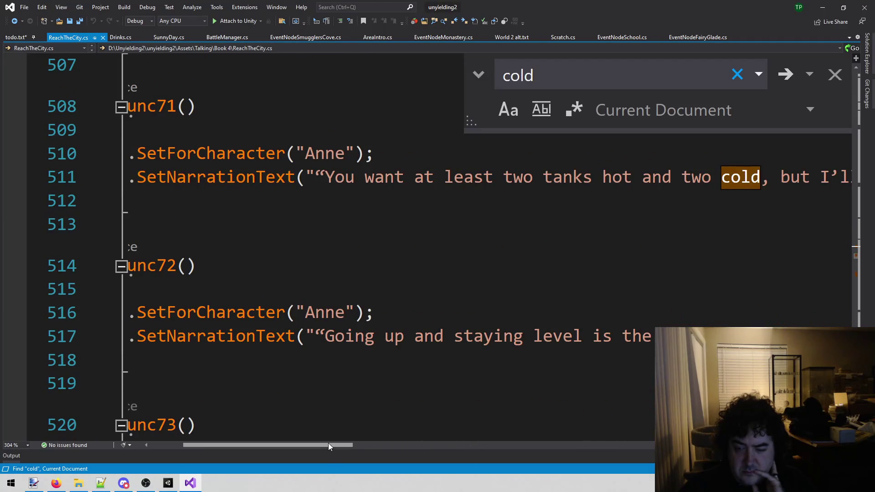
mouse_move(334, 444)
mouse_down()
mouse_move(662, 460)
mouse_move(393, 461)
mouse_move(292, 444)
mouse_up()
scroll(291, 444, down, 3)
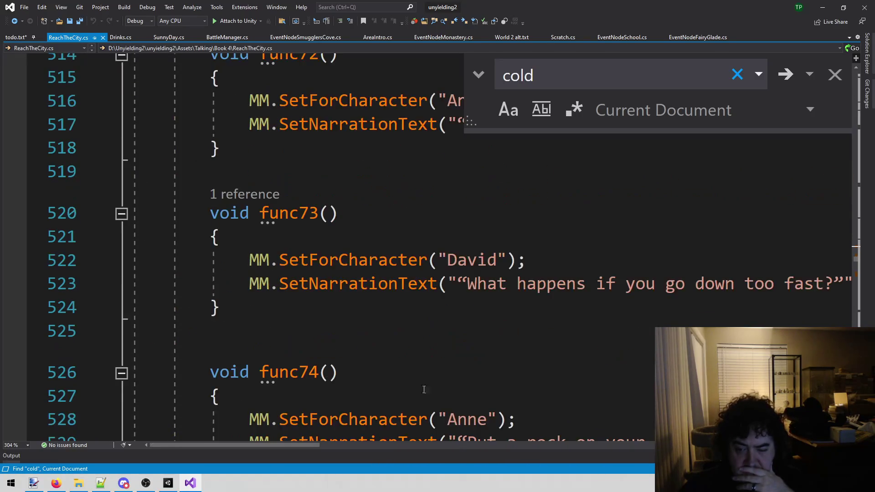
click(319, 433)
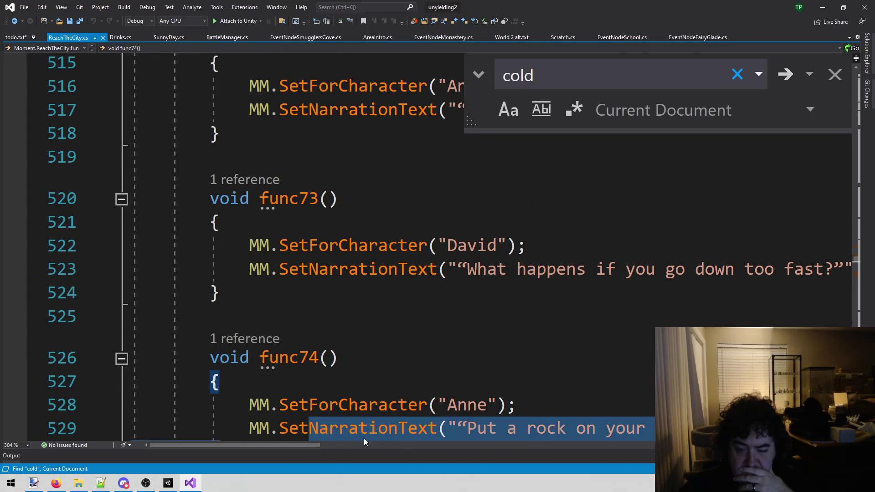
click(393, 322)
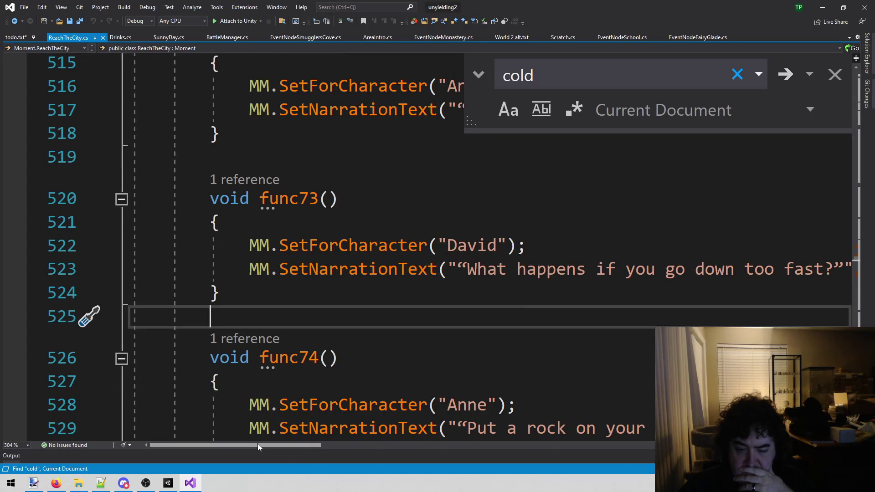
mouse_move(257, 445)
mouse_down()
mouse_move(337, 445)
mouse_move(302, 447)
mouse_up()
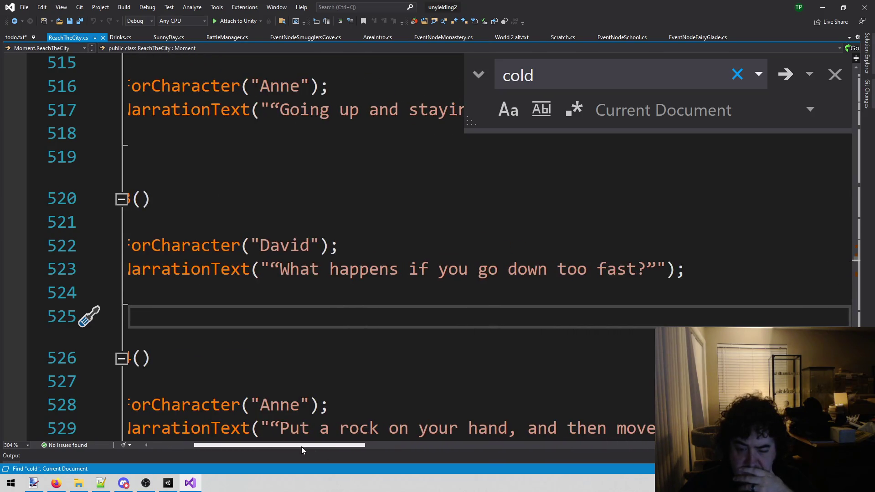
scroll(383, 278, down, 2)
scroll(383, 279, down, 4)
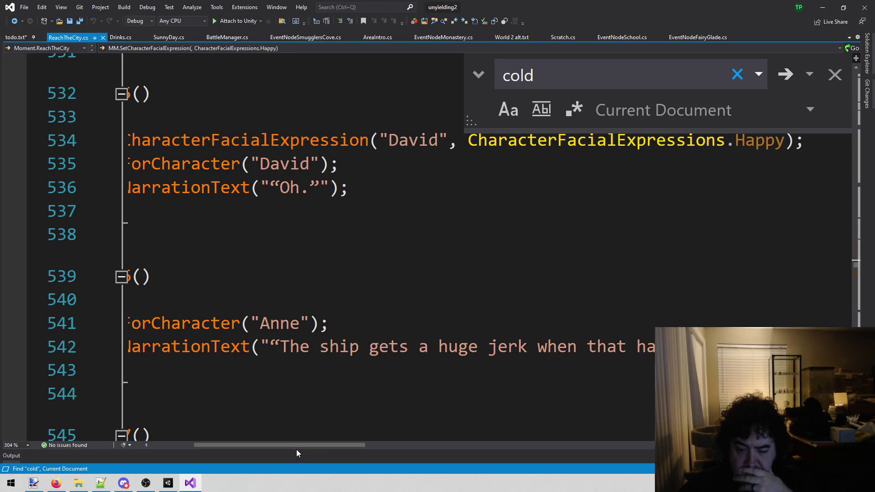
mouse_move(295, 447)
mouse_down()
mouse_move(393, 451)
mouse_move(280, 449)
mouse_up()
scroll(354, 311, down, 2)
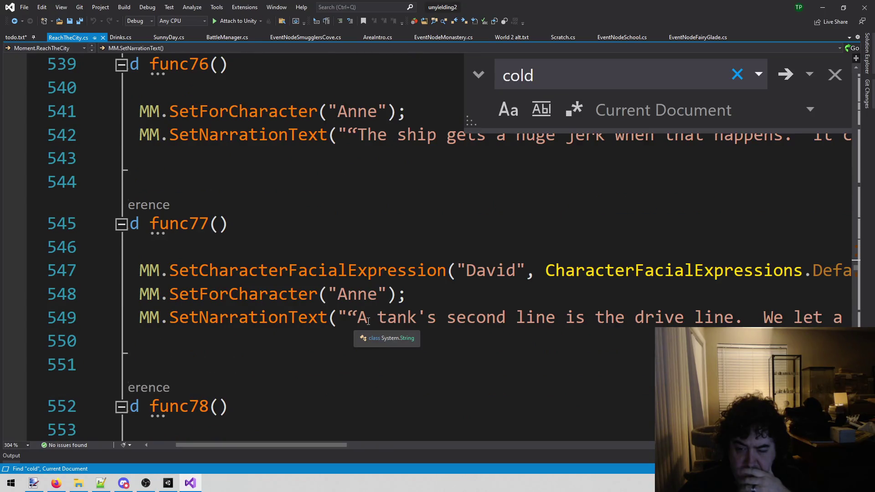
scroll(386, 307, up, 20)
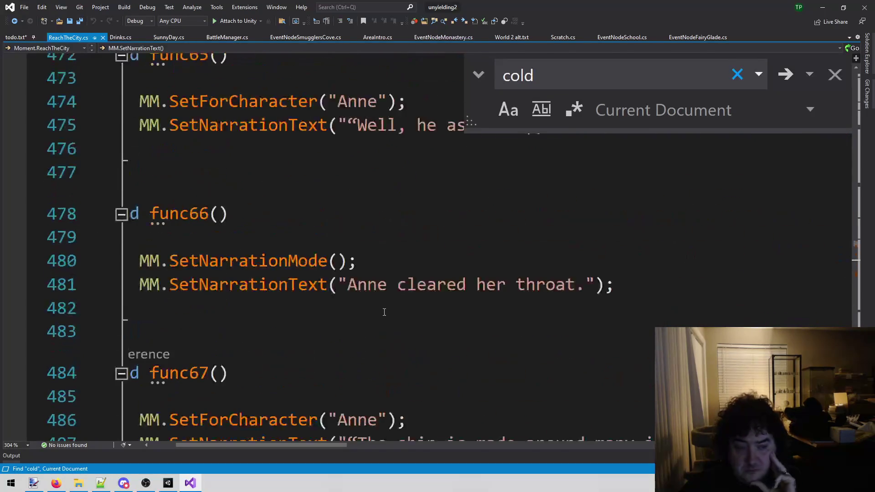
click(191, 484)
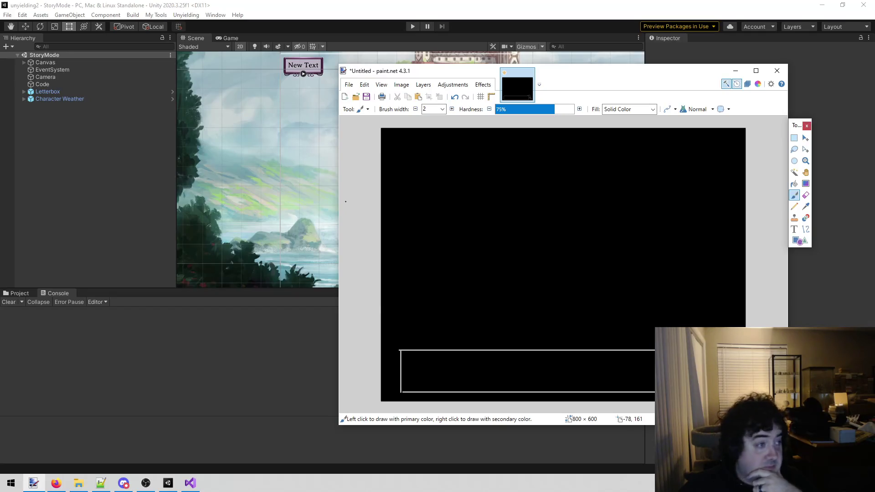
Switch from the paint.net hull sketch to the Dreamstime ancient boat rudder photo in Firefox
key(alt+Tab)
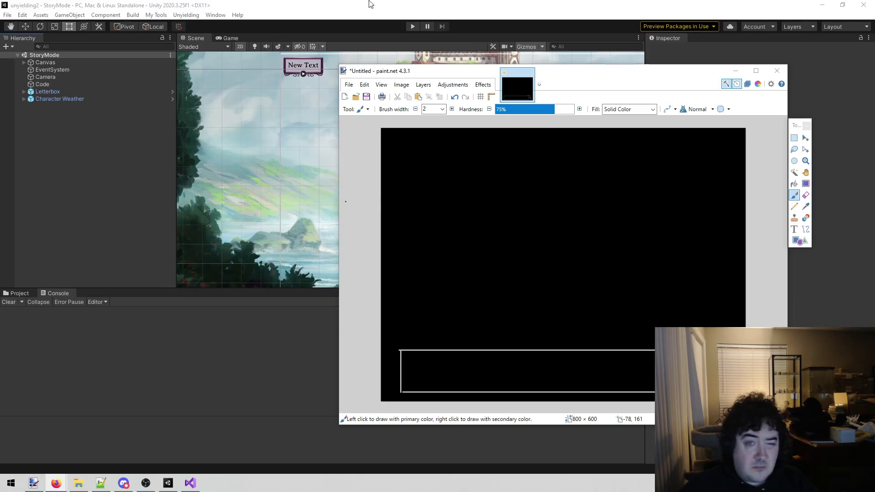
key(alt+Tab)
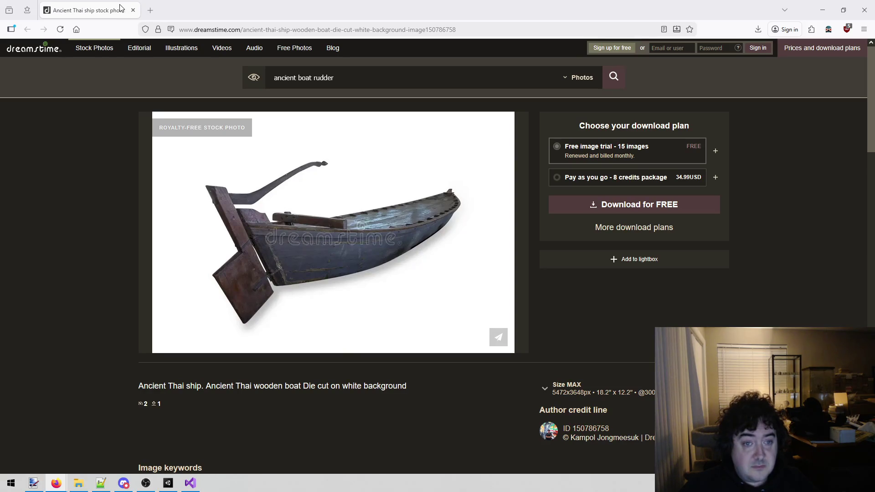
Return from the rudder reference photo to the paint.net hull sketch
key(alt+Tab)
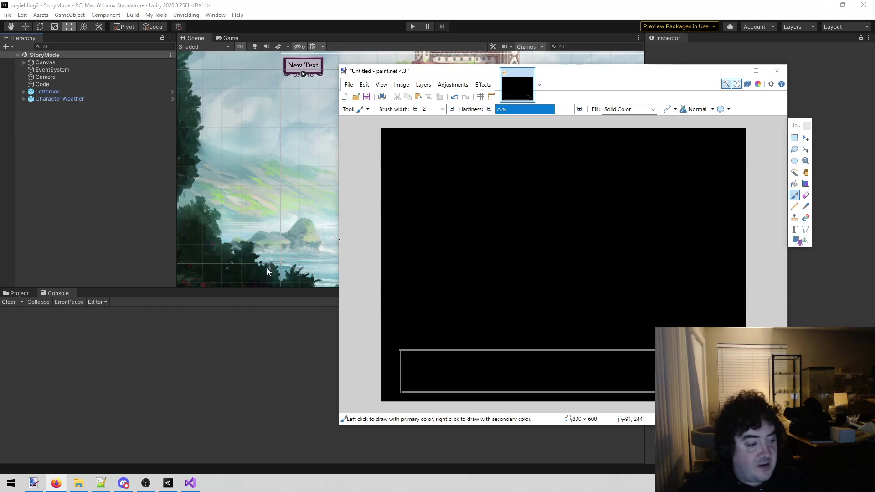
Draw two parallel down-right diagonal lines inside the hull joined by a horizontal rung
click(796, 198)
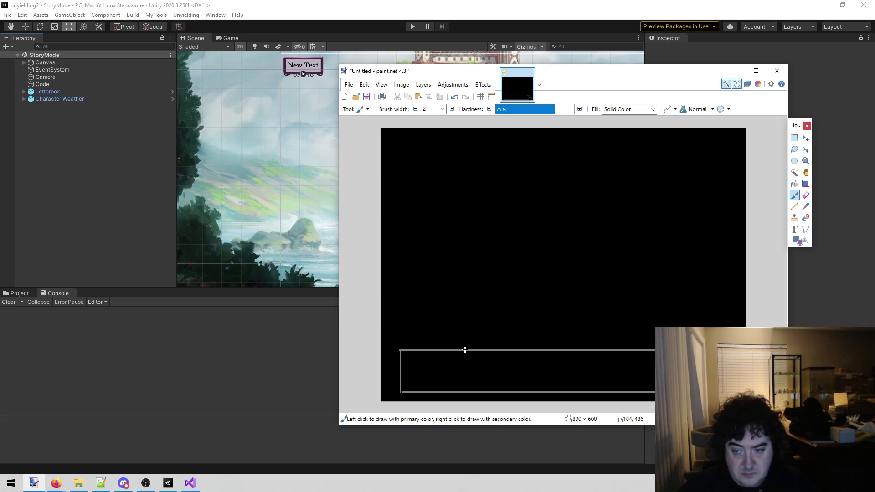
drag(459, 352, 484, 386)
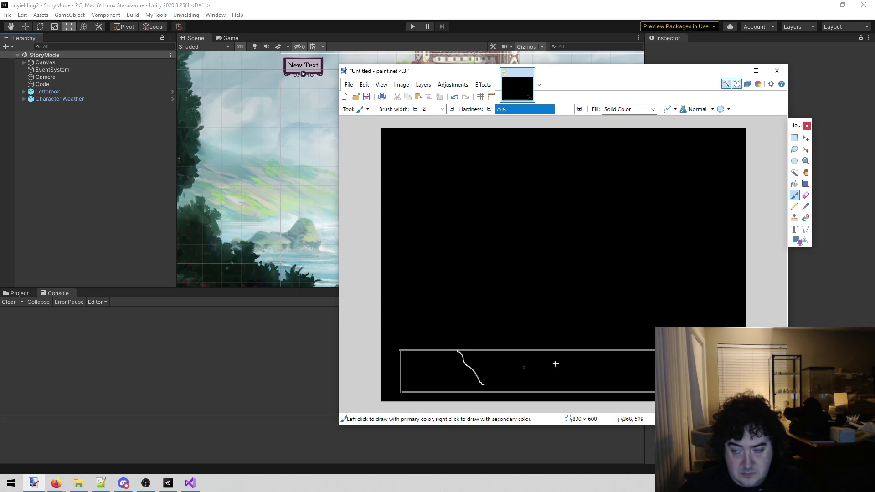
key(ctrl+z)
click(805, 229)
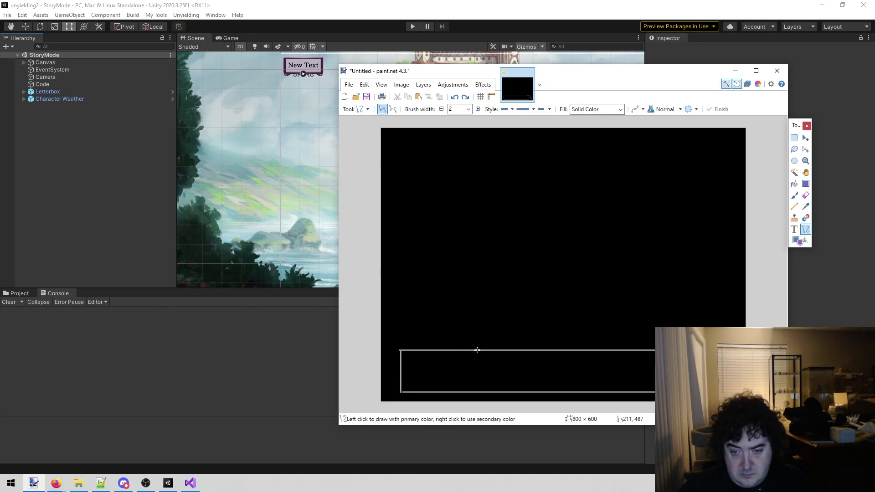
drag(477, 350, 522, 391)
drag(537, 349, 579, 391)
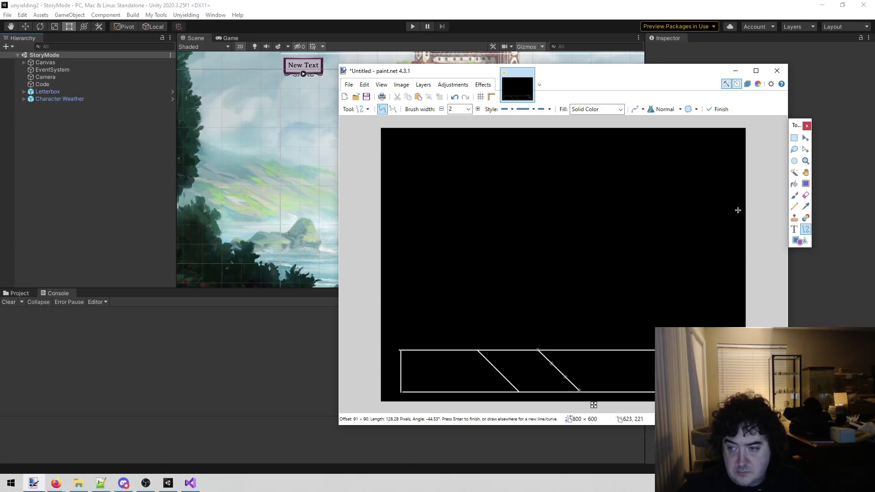
key(Return)
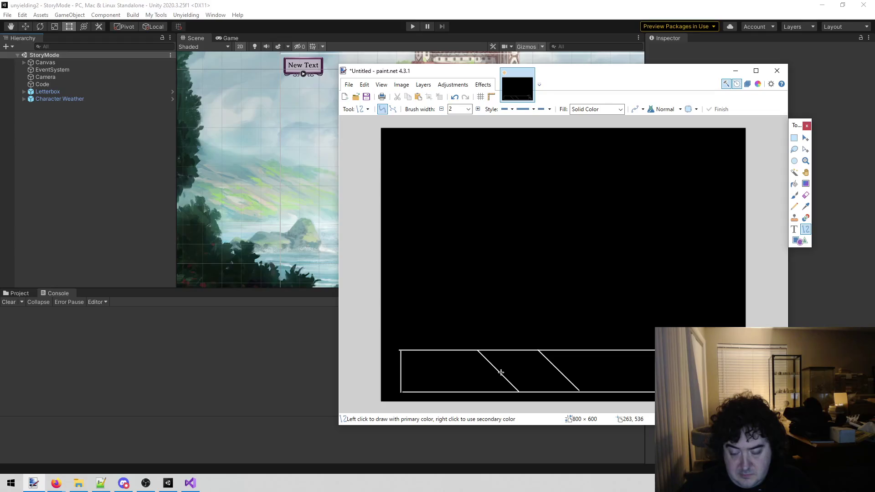
drag(499, 371, 559, 372)
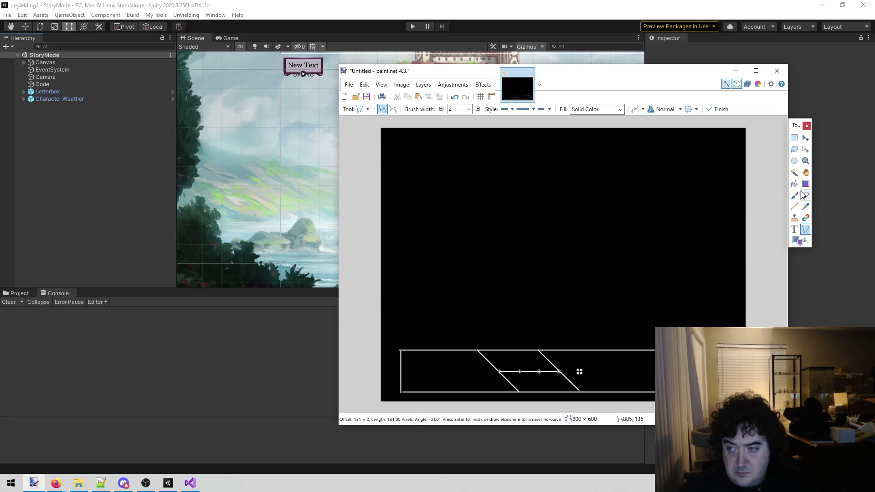
click(794, 229)
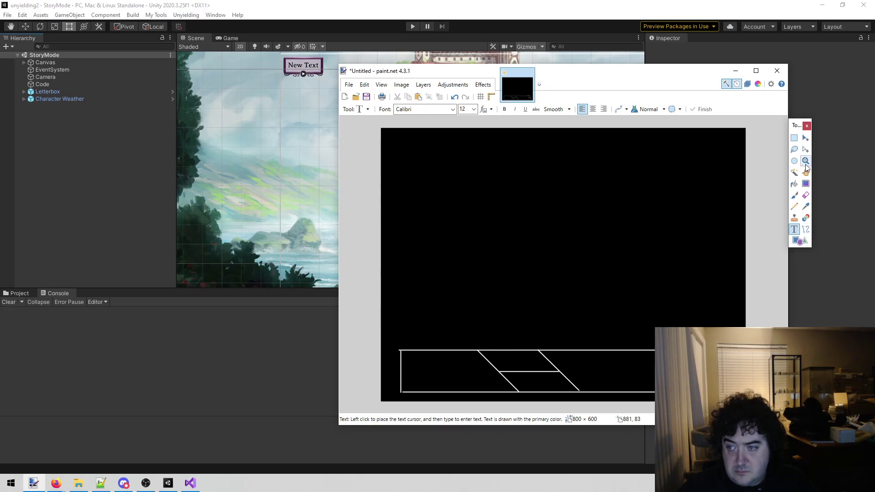
In white, label the hull sections 'Cargo', 'Cargo' and 'Wood paneling'
click(758, 84)
click(196, 153)
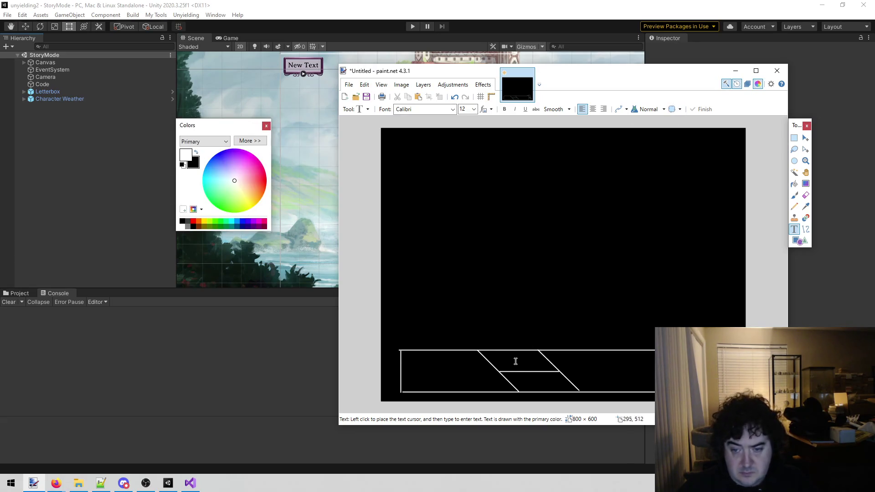
click(500, 359)
text(Cargo)
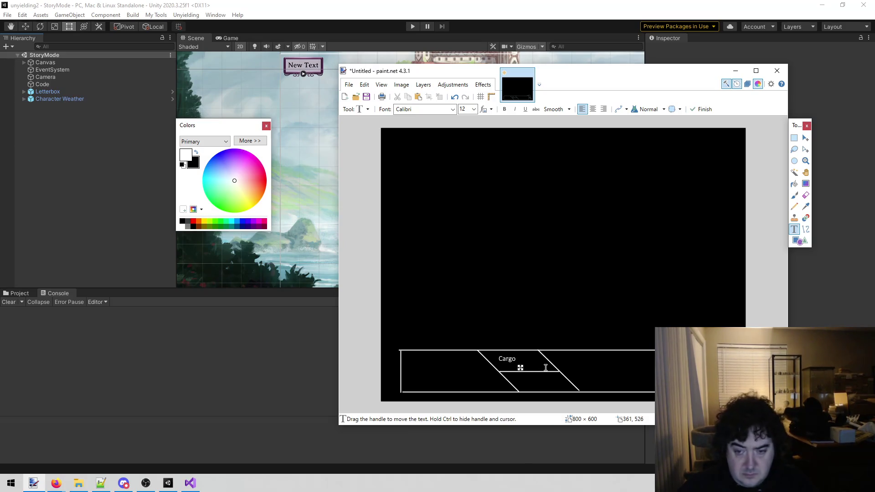
click(524, 383)
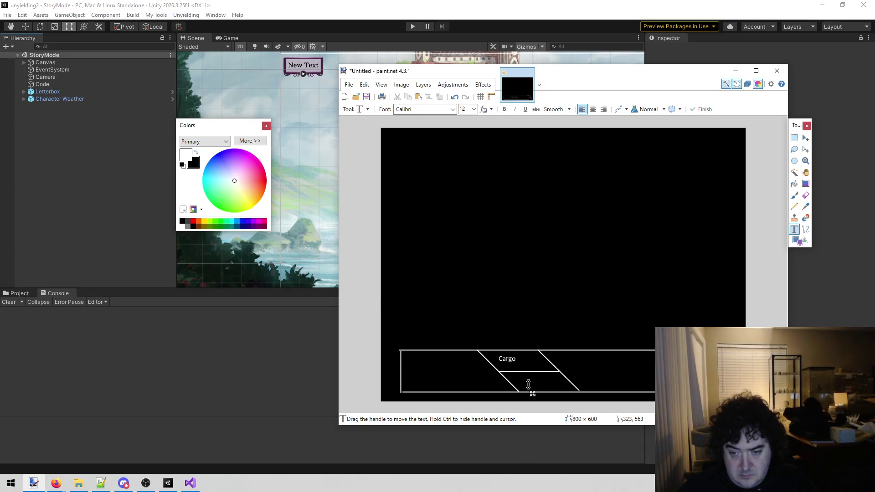
text(a)
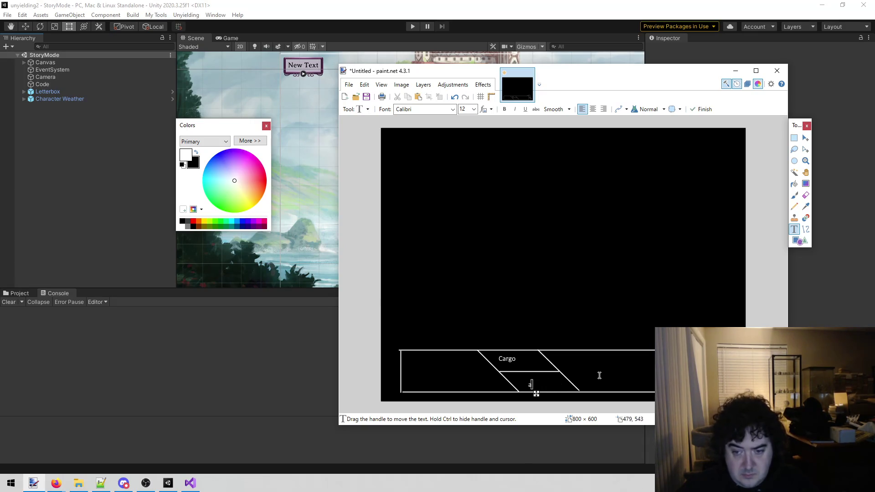
key(BackSpace)
text(Cargo)
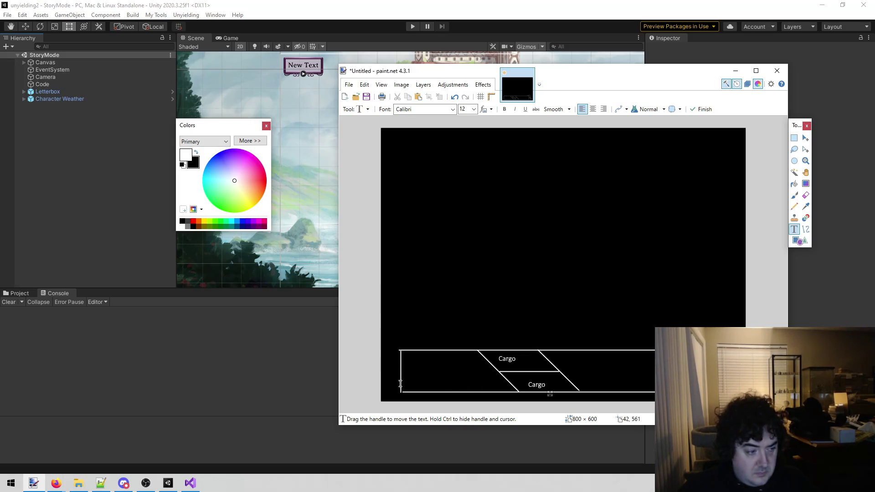
click(430, 370)
text(Wood)
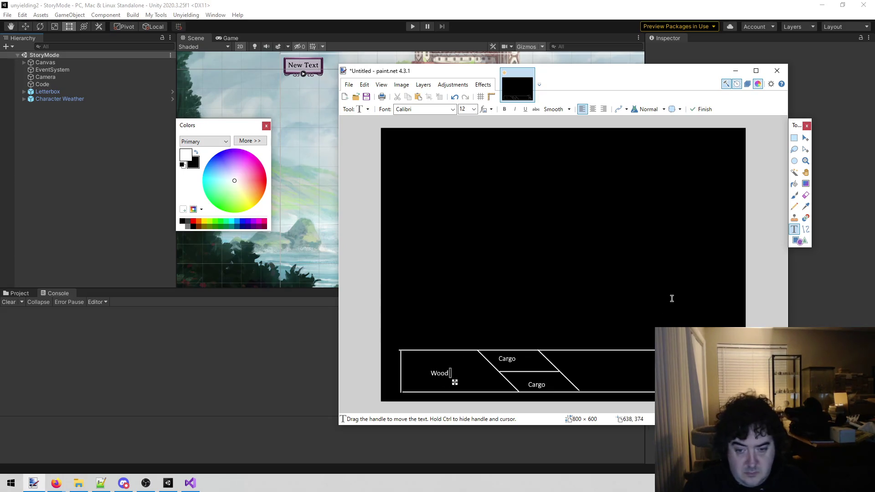
text( paneling)
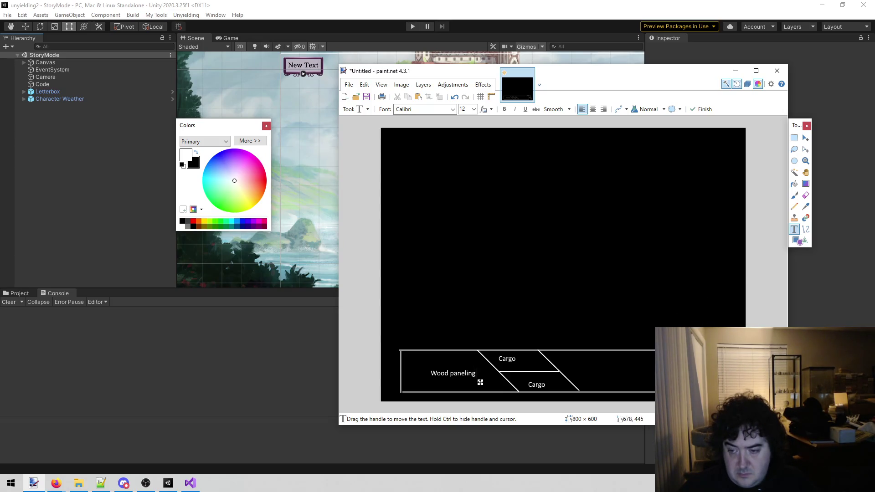
Add the note 'Stick a person moves' to the right of the hull and position it
click(686, 324)
text(Stick a person moves)
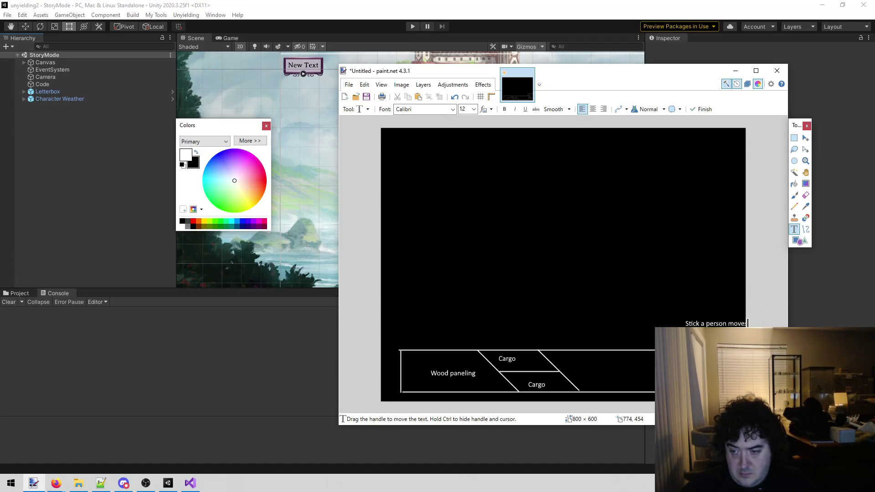
drag(742, 331, 723, 333)
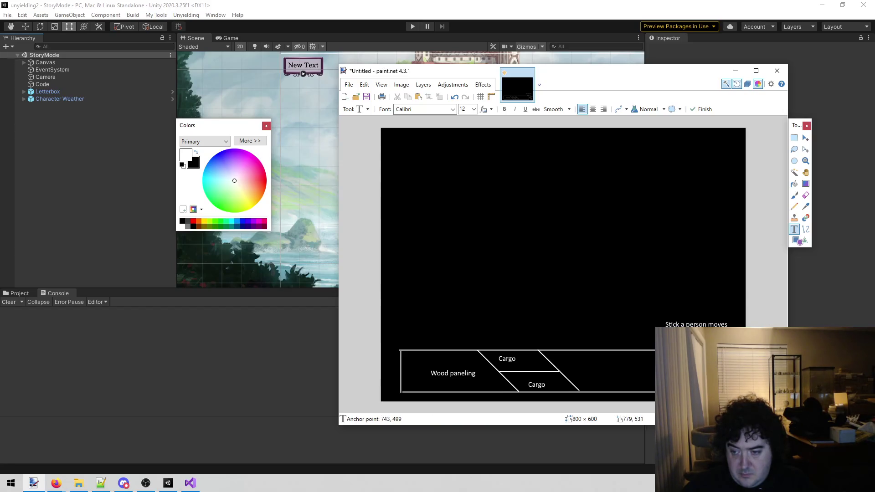
drag(736, 370, 733, 373)
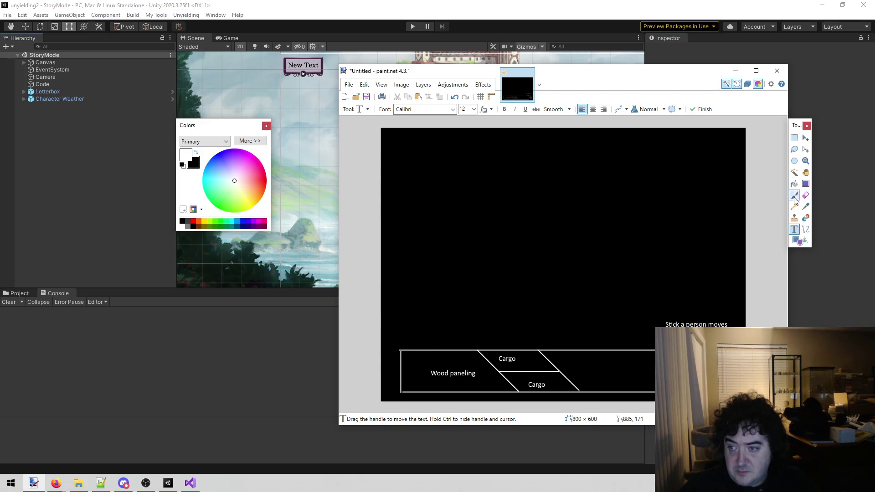
click(805, 229)
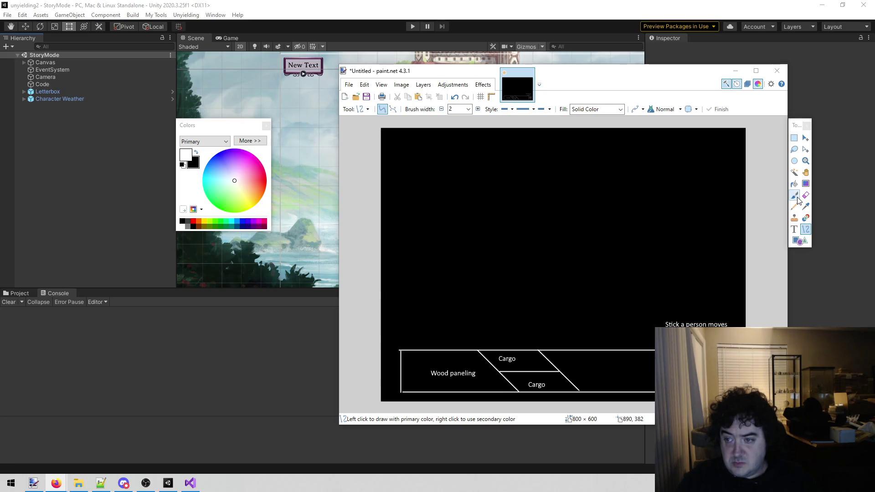
Draw a short line at the hull's bottom right, undoing the extra vertical line
click(804, 232)
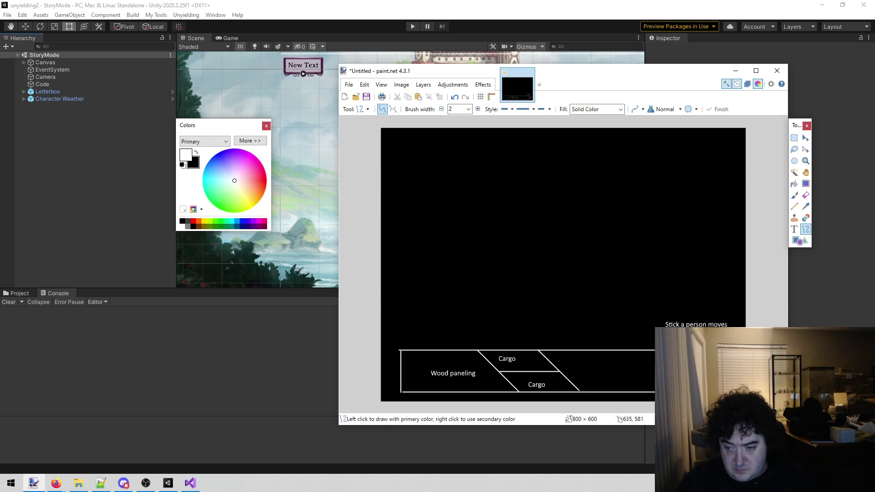
drag(671, 392, 674, 401)
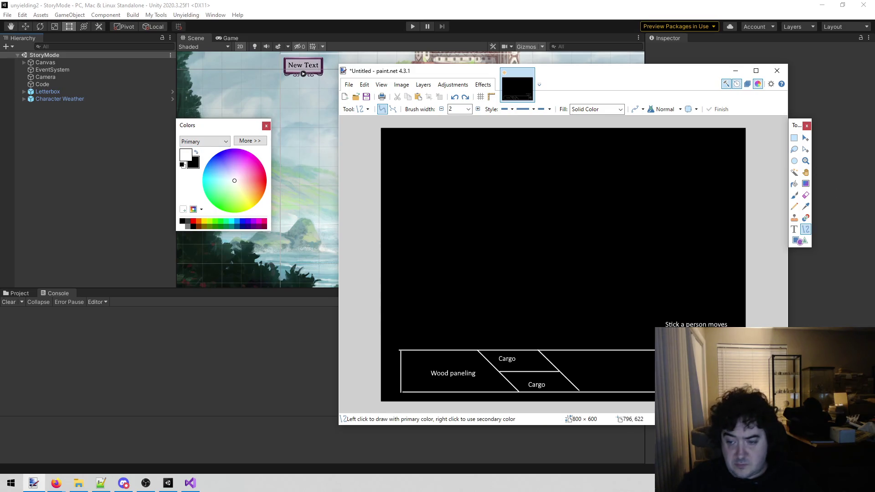
drag(672, 392, 672, 372)
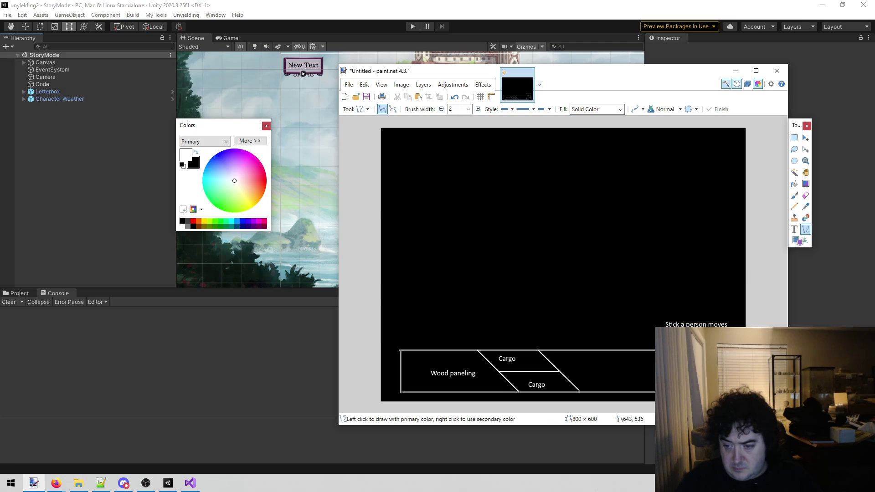
key(ctrl+z)
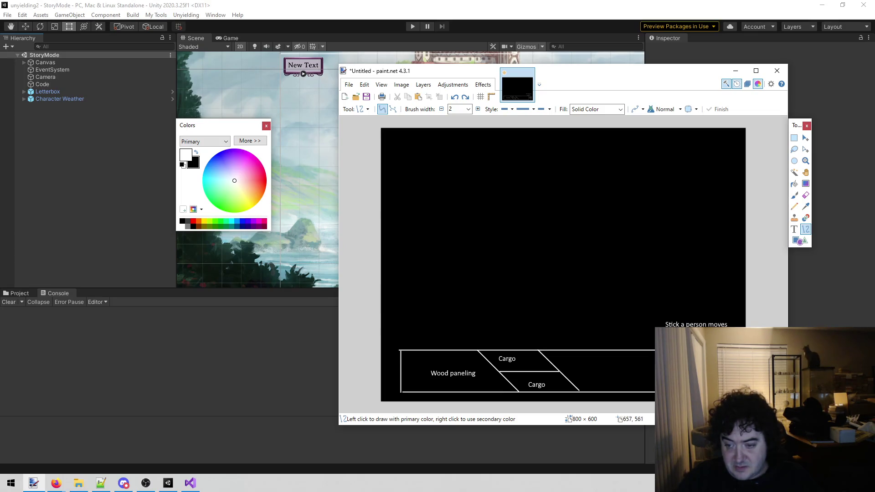
click(794, 196)
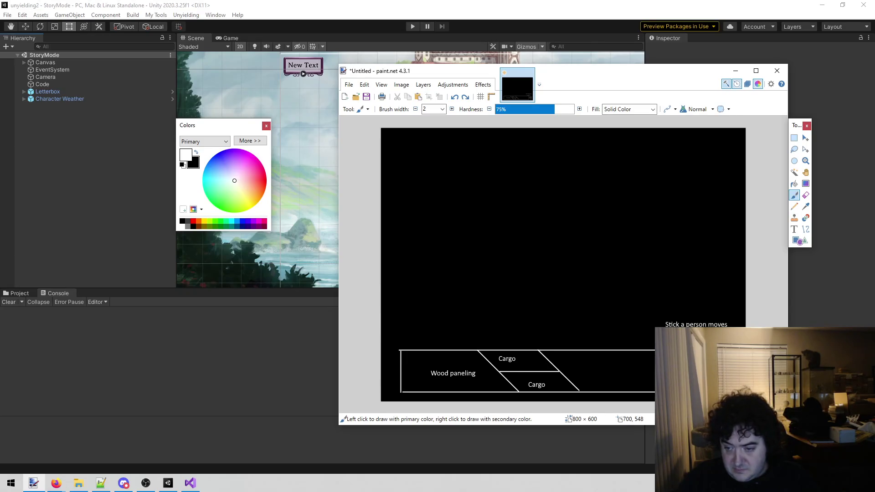
Draw three short horizontal ladder rungs across the vertical line near the rudder
drag(709, 379, 702, 390)
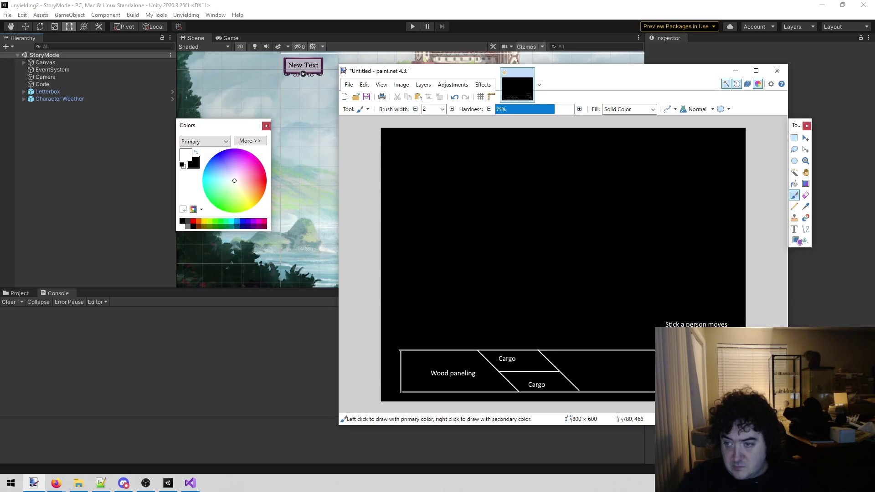
click(805, 229)
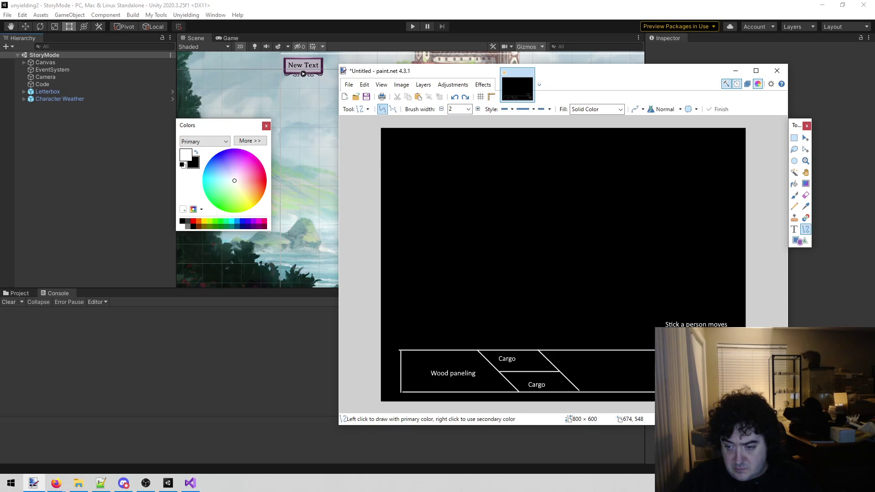
drag(691, 380, 708, 379)
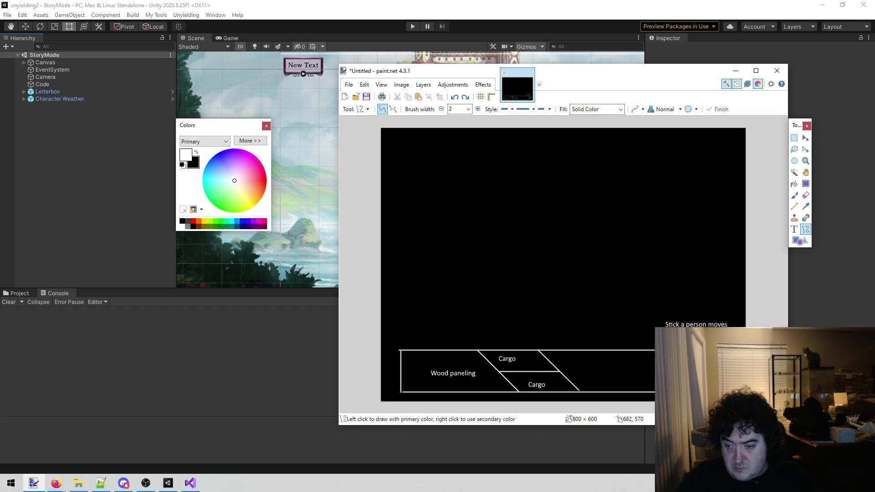
drag(690, 381, 708, 380)
drag(692, 387, 707, 388)
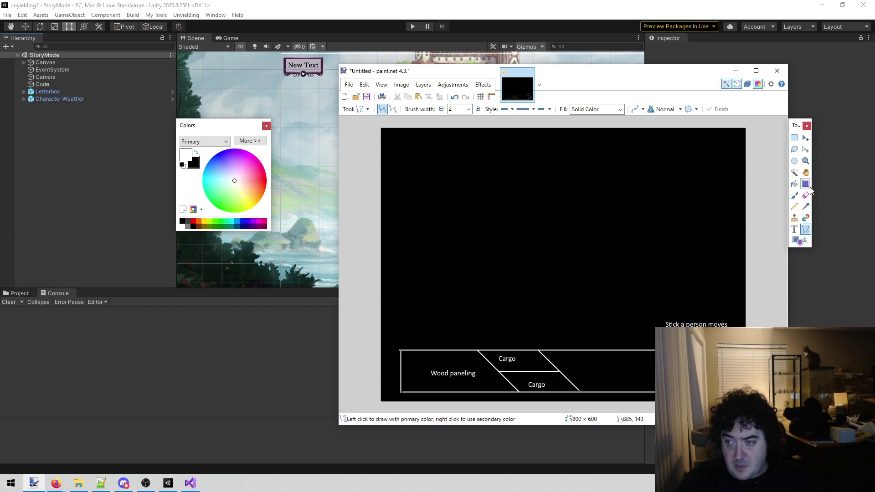
Zoom in on the rungs and paint out the left part of the upper rung
click(805, 161)
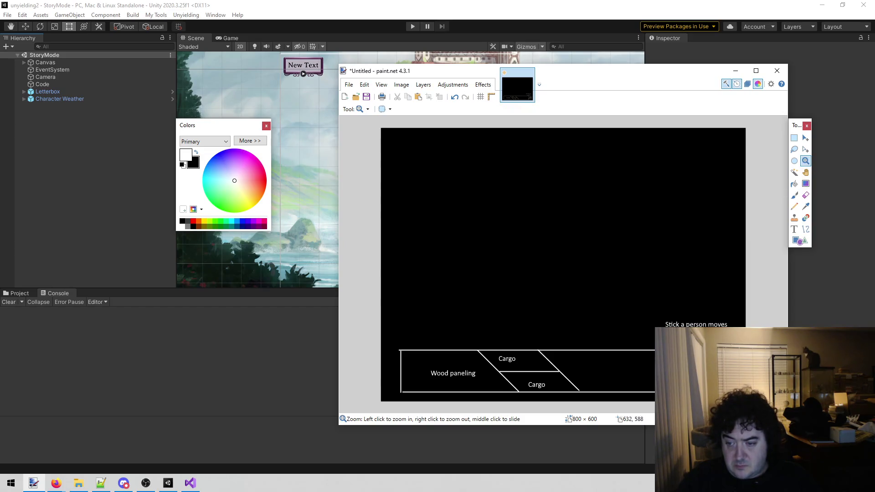
click(669, 395)
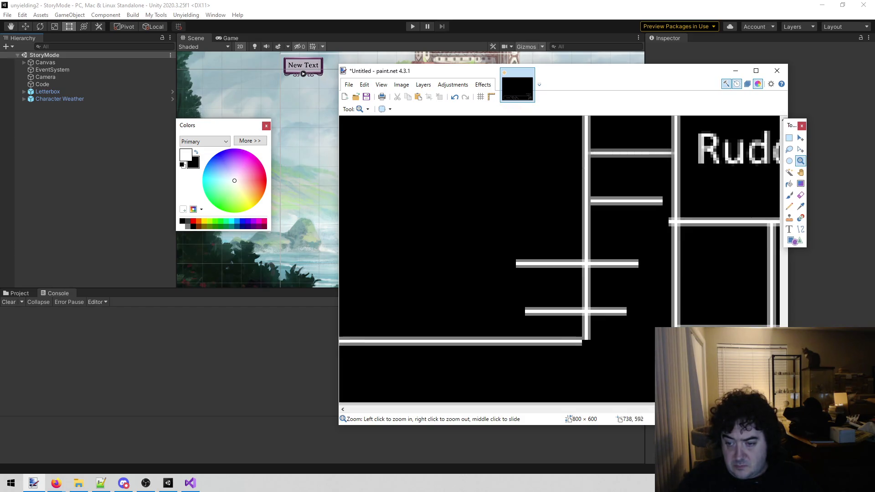
click(789, 196)
drag(576, 262, 517, 265)
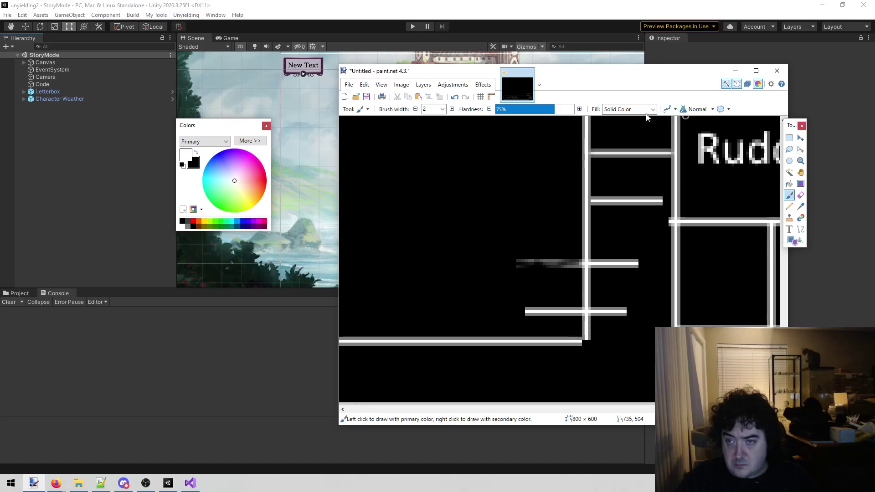
With a width-4 brush, paint out the smudged stray line and the lower rung's left end, then zoom out
click(452, 109)
click(452, 109)
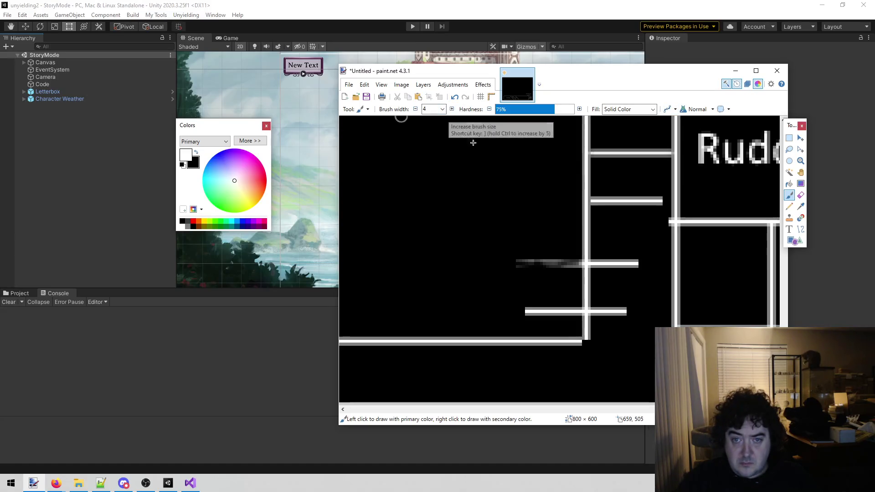
mouse_move(566, 254)
mouse_down()
mouse_move(506, 256)
mouse_move(569, 254)
mouse_move(570, 268)
mouse_move(538, 265)
mouse_up()
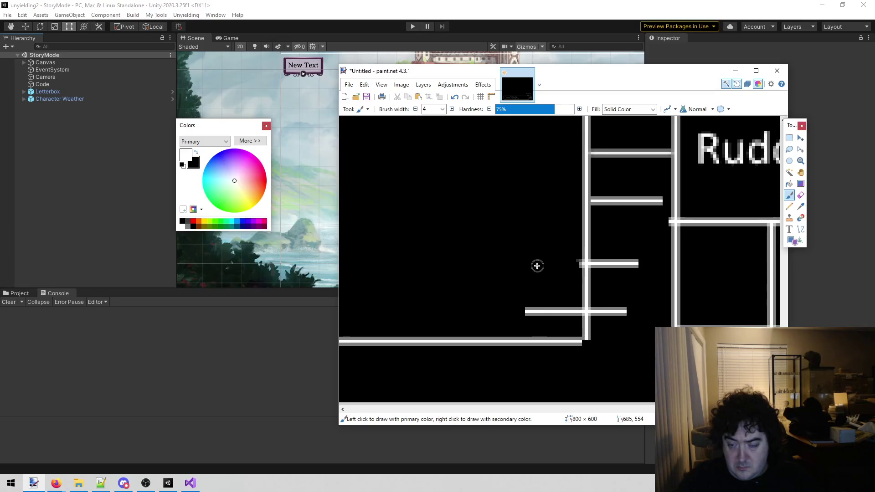
mouse_move(570, 308)
mouse_down()
mouse_move(514, 318)
mouse_move(533, 303)
mouse_up()
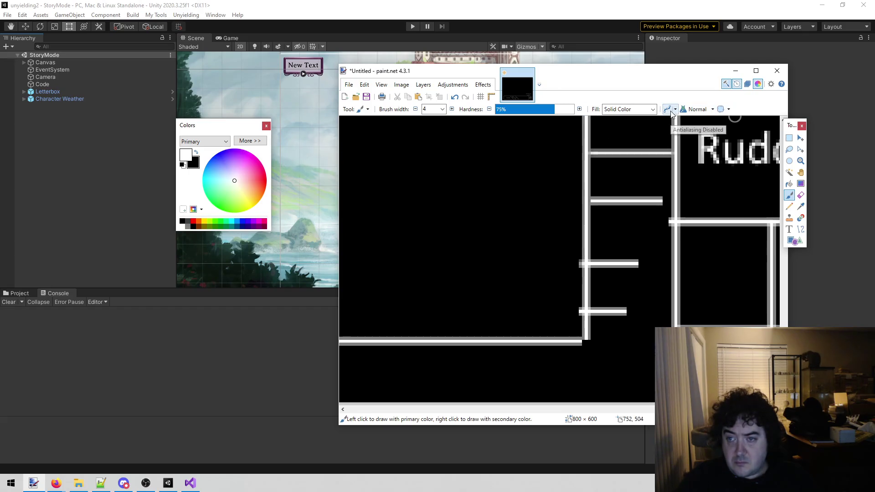
click(801, 160)
right_click(571, 283)
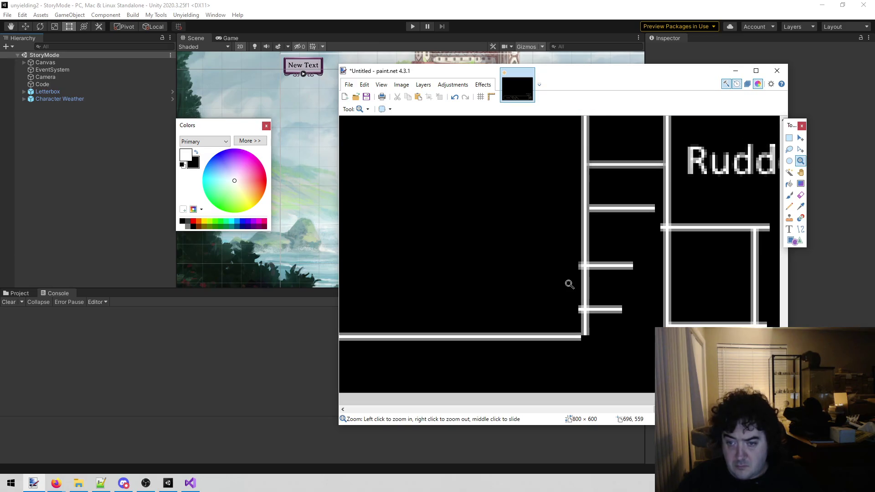
Zoom out to the rudder and draw the small box's sides below the rungs with width-2 lines
right_click(571, 283)
right_click(571, 282)
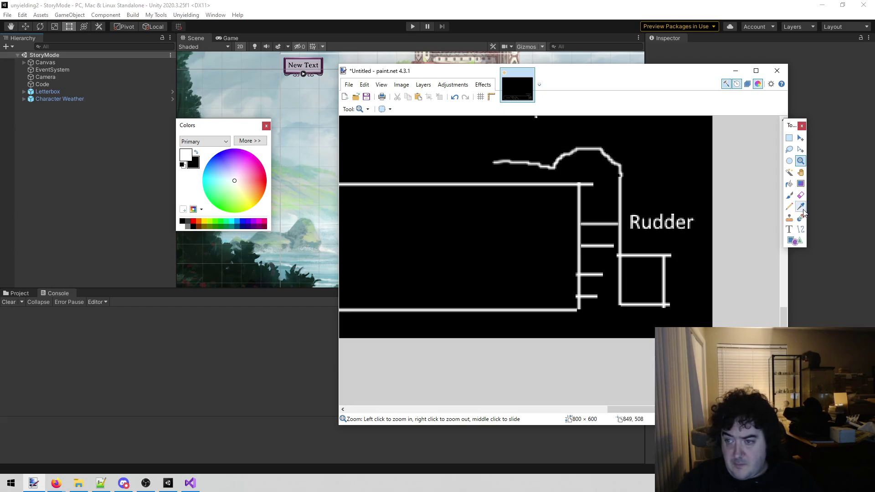
click(801, 228)
click(442, 109)
click(441, 109)
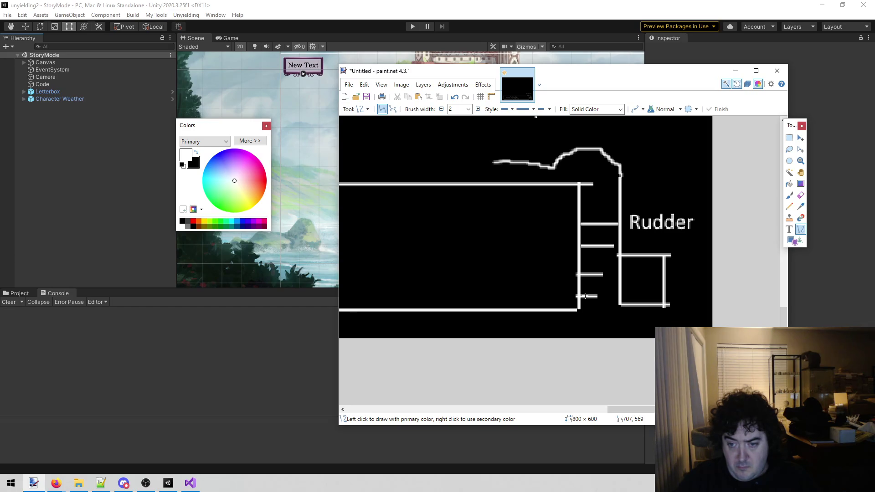
click(584, 296)
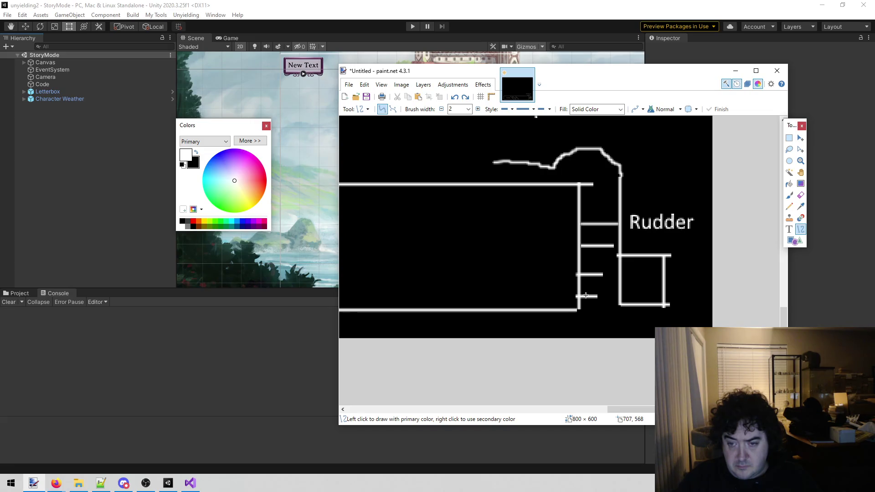
mouse_move(585, 296)
mouse_down()
mouse_move(603, 296)
mouse_move(601, 285)
mouse_move(602, 299)
mouse_up()
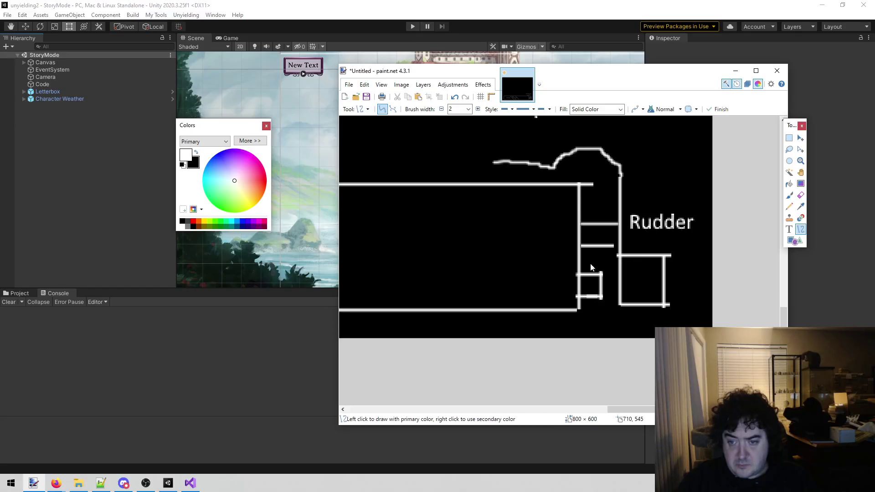
click(789, 184)
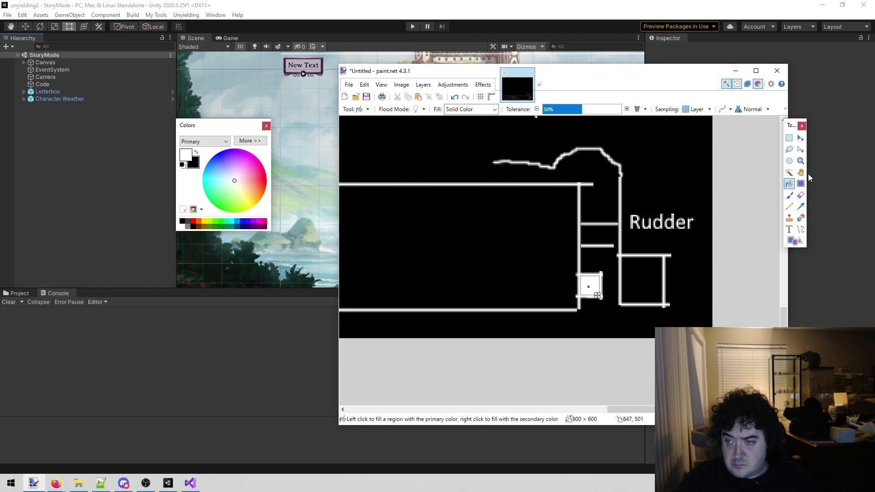
Zoom out twice to show the whole hull diagram with its white-filled box
click(801, 161)
right_click(611, 243)
right_click(612, 243)
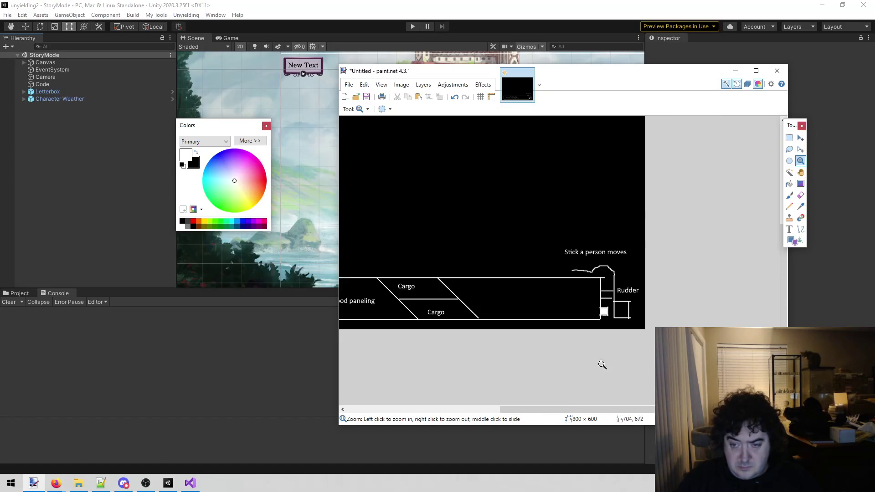
Scroll to the Wood paneling and Cargo end of the hull and ready the Line/Curve tool
drag(517, 409, 479, 409)
scroll(507, 340, up, 1)
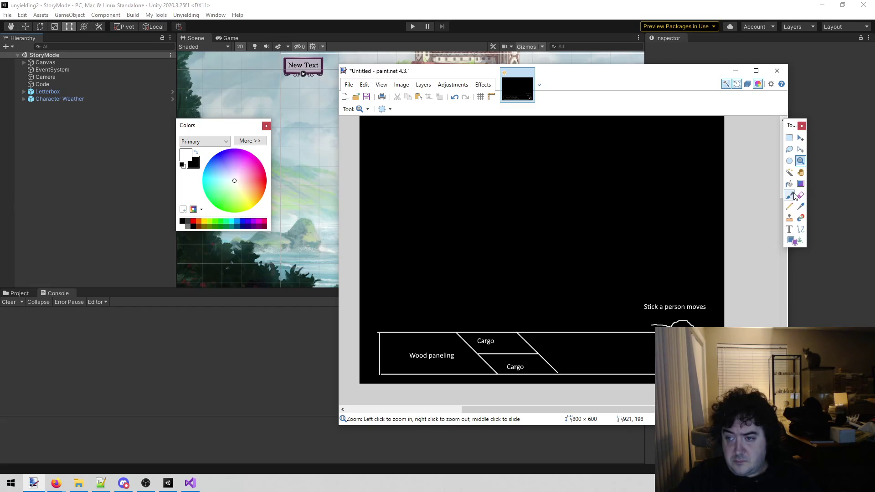
click(801, 229)
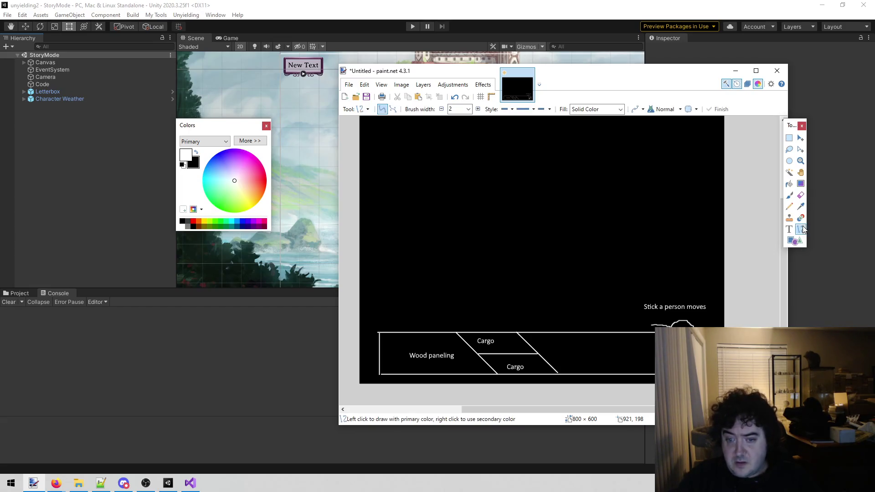
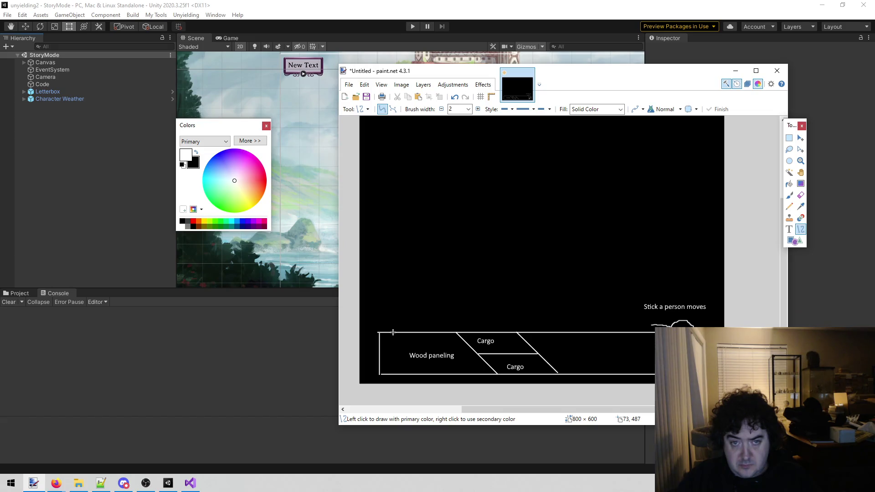
Draw a short white line up from the deck to outline a small box near the ship's left end
mouse_move(390, 332)
mouse_down()
mouse_move(396, 307)
mouse_move(388, 311)
mouse_move(404, 311)
mouse_move(405, 332)
mouse_up()
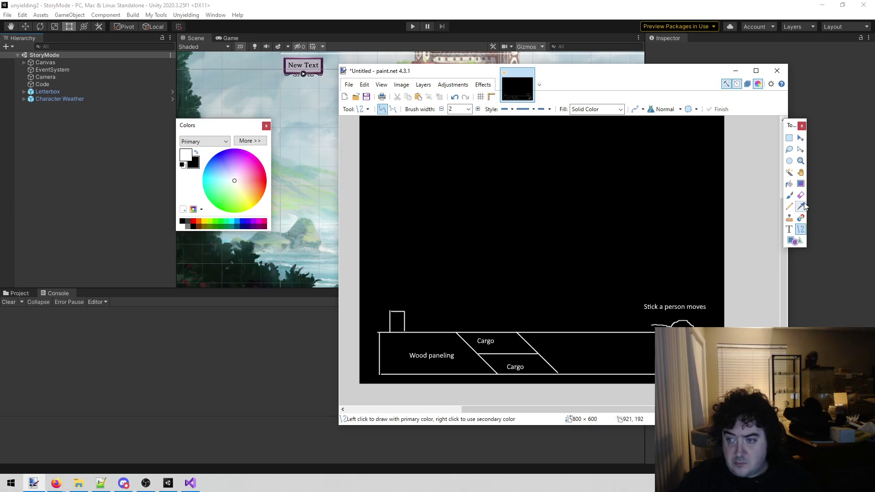
click(791, 196)
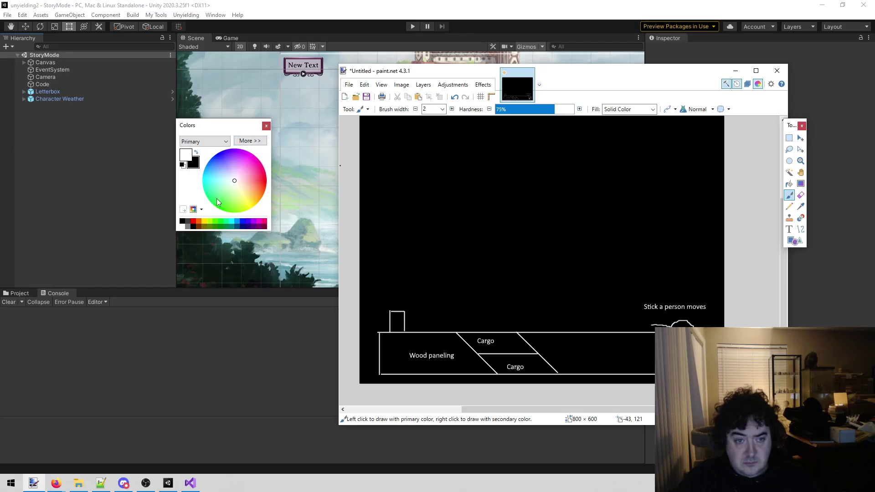
Pick blue, undo a bucket fill that flooded the canvas, and zoom in on the small box
click(243, 220)
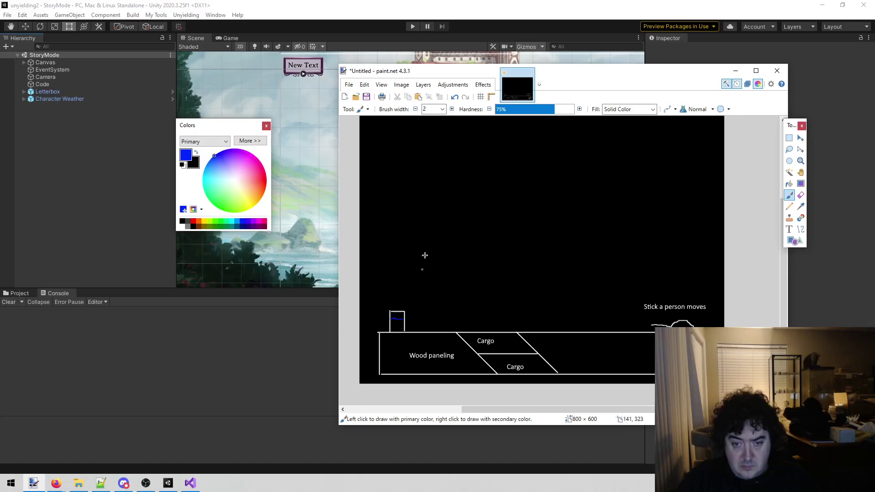
click(790, 184)
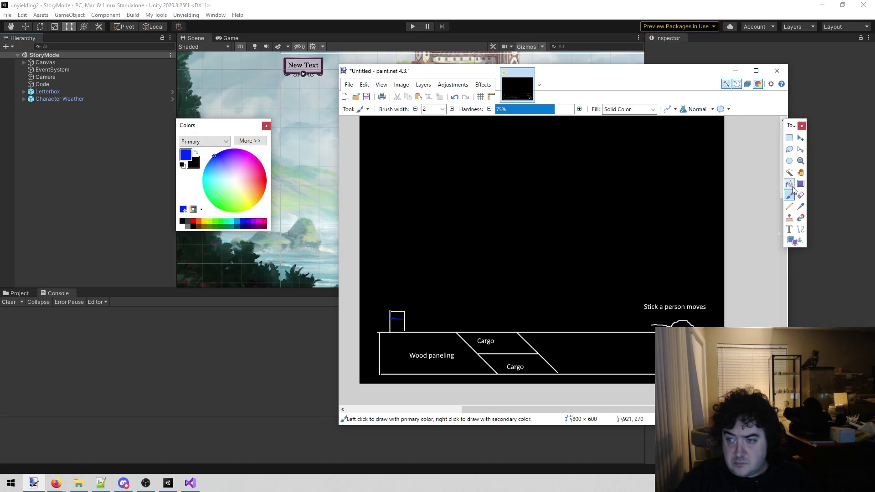
click(395, 325)
key(ctrl+z)
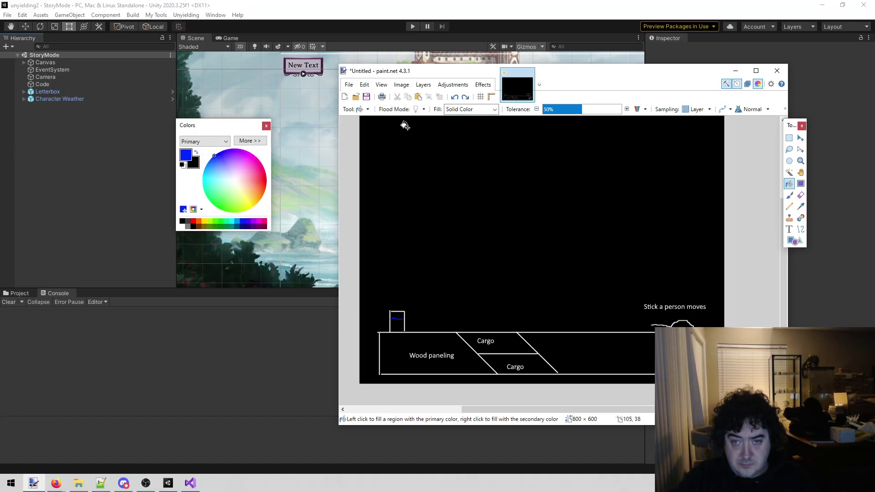
click(801, 161)
drag(432, 297, 391, 334)
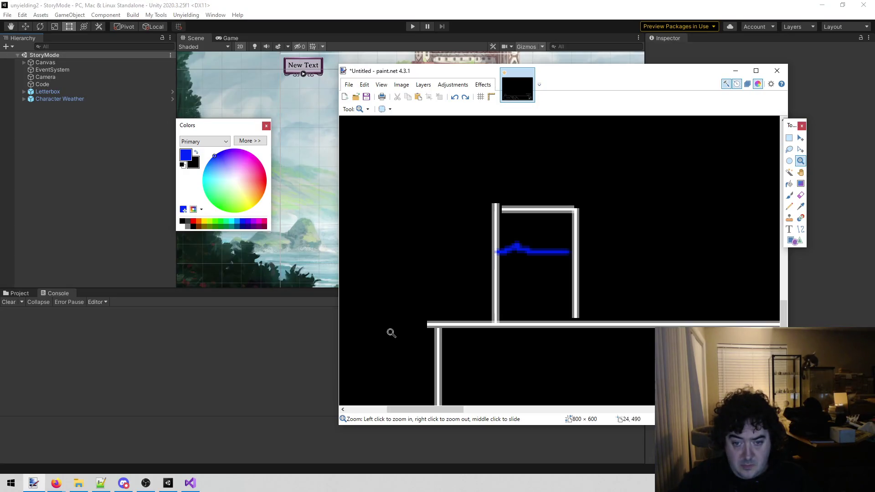
Retry the blue bucket fill with lower tolerance, then undo it when it floods the canvas again
click(789, 195)
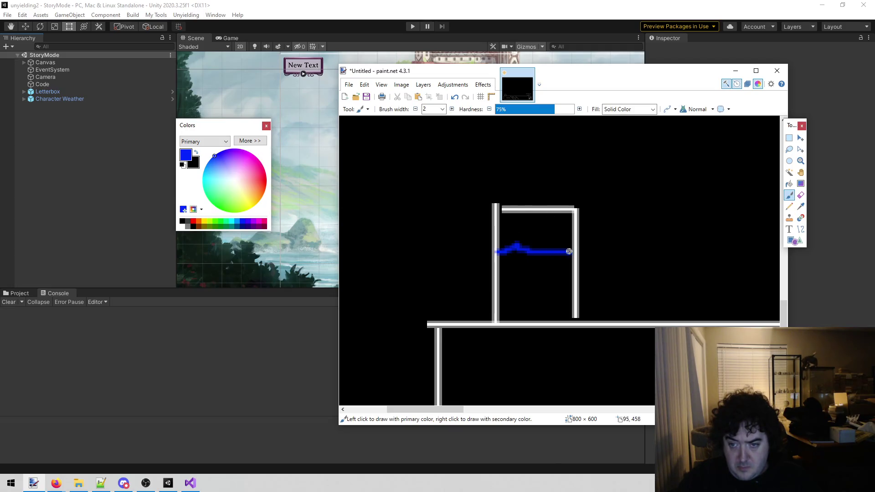
click(789, 184)
click(523, 285)
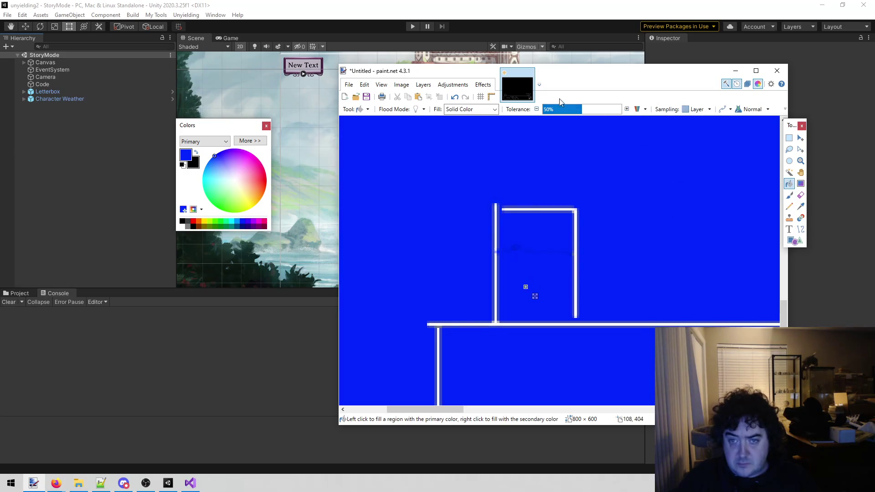
mouse_move(577, 106)
mouse_down()
mouse_move(576, 114)
mouse_move(603, 116)
mouse_move(497, 117)
mouse_up()
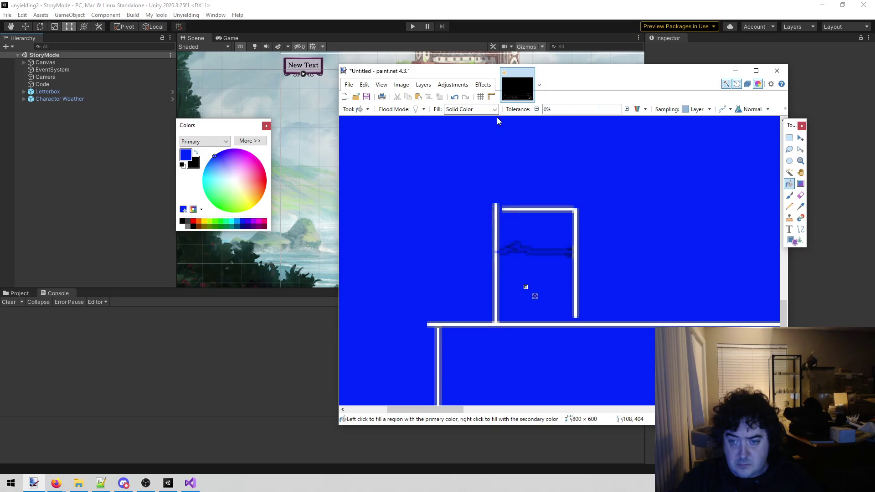
click(553, 265)
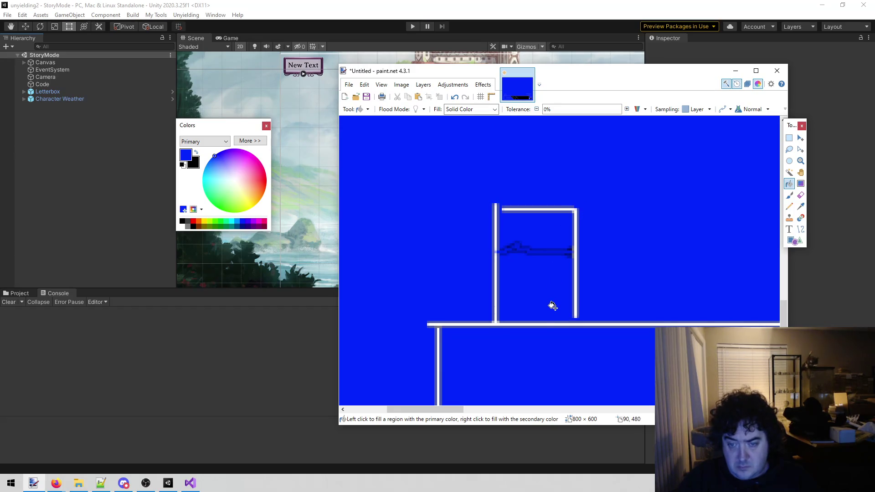
key(ctrl+z)
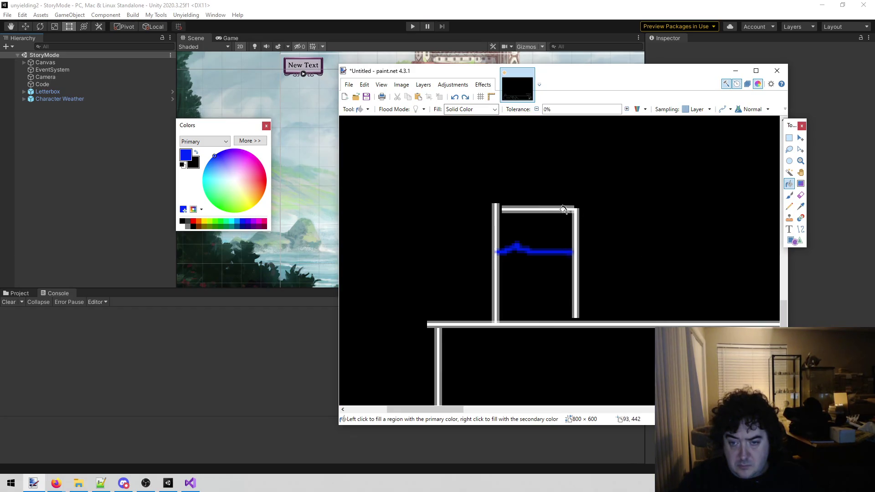
Paint the box interior solid blue with Paintbrush strokes, then zoom back out to the ship
click(790, 195)
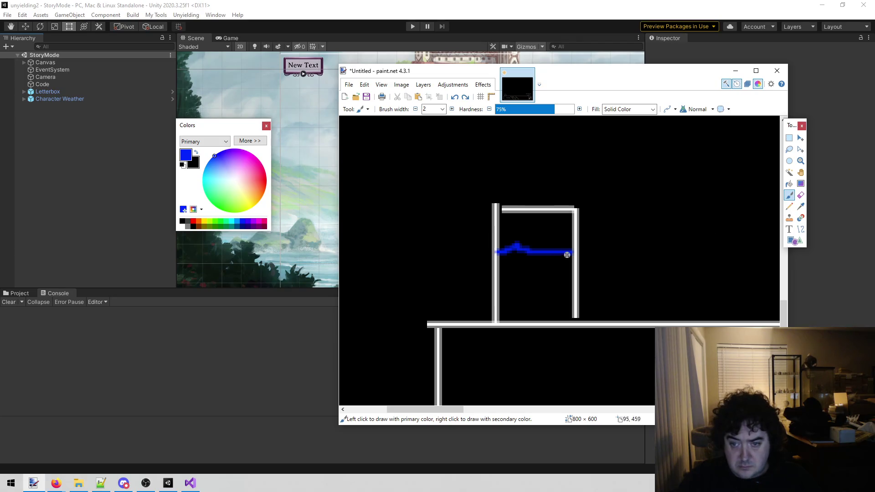
mouse_move(564, 255)
mouse_down()
mouse_move(520, 264)
mouse_move(512, 288)
mouse_move(549, 304)
mouse_move(520, 309)
mouse_move(513, 256)
mouse_move(561, 273)
mouse_move(555, 299)
mouse_up()
mouse_move(565, 263)
mouse_down()
mouse_move(567, 318)
mouse_move(519, 311)
mouse_move(500, 258)
mouse_move(511, 314)
mouse_move(542, 316)
mouse_move(511, 317)
mouse_move(505, 283)
mouse_move(507, 310)
mouse_move(543, 285)
mouse_move(538, 304)
mouse_move(564, 294)
mouse_move(567, 258)
mouse_move(553, 266)
mouse_up()
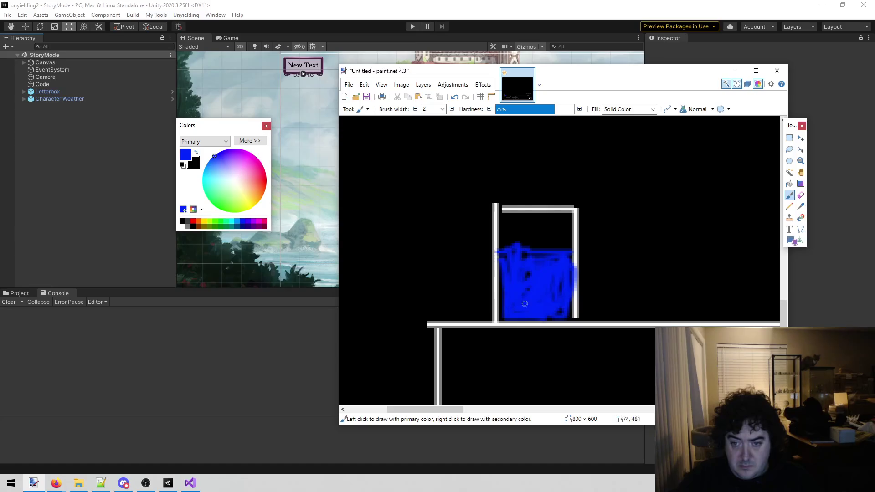
click(801, 161)
right_click(644, 205)
right_click(651, 199)
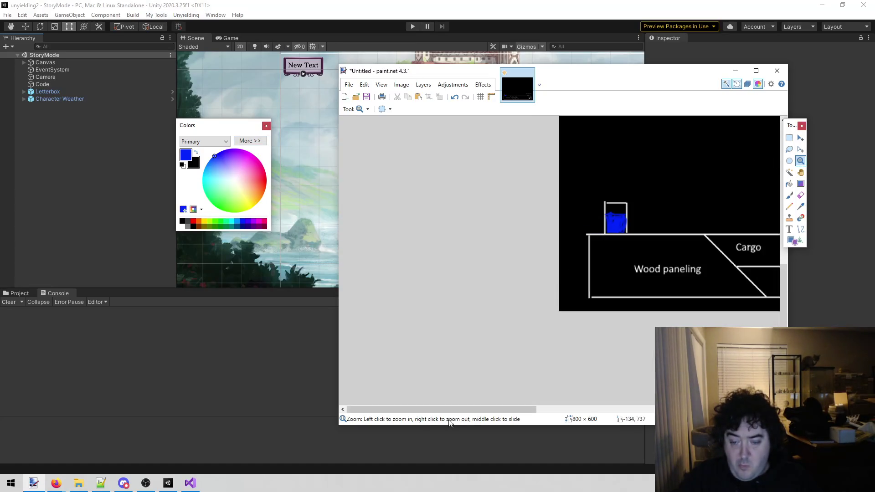
Return to the Paintbrush with white as the colour, pan right, and undo a stray white stroke
mouse_move(451, 409)
mouse_down()
mouse_move(569, 398)
mouse_move(527, 395)
mouse_up()
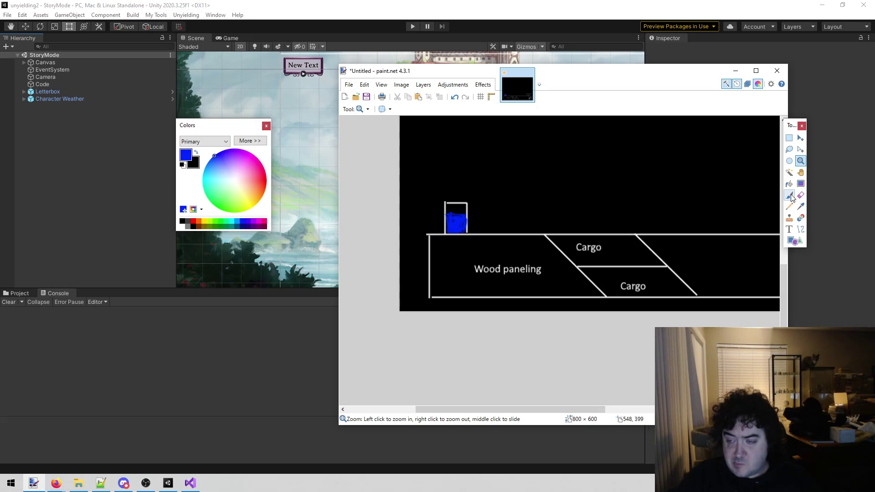
click(790, 196)
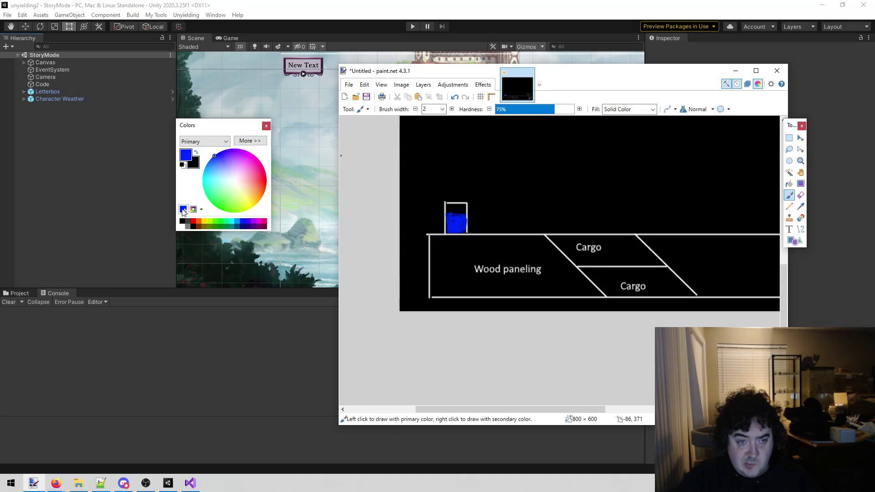
click(182, 226)
drag(445, 406, 508, 414)
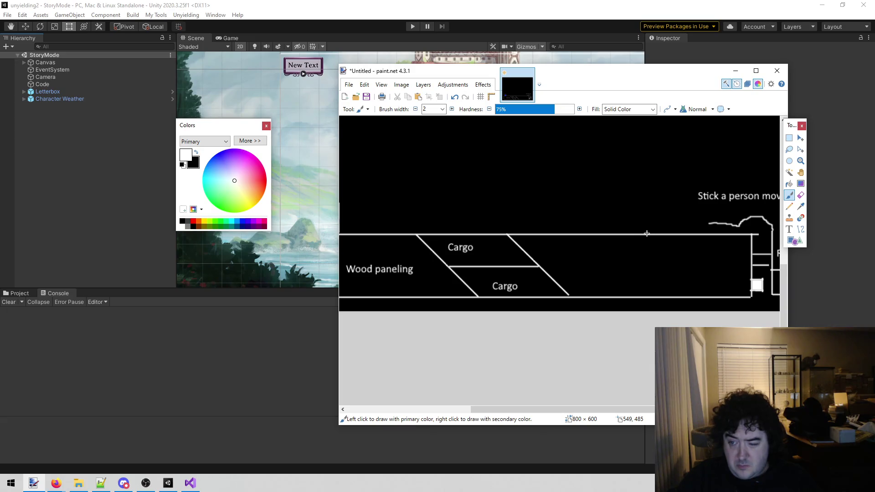
key(ctrl+z)
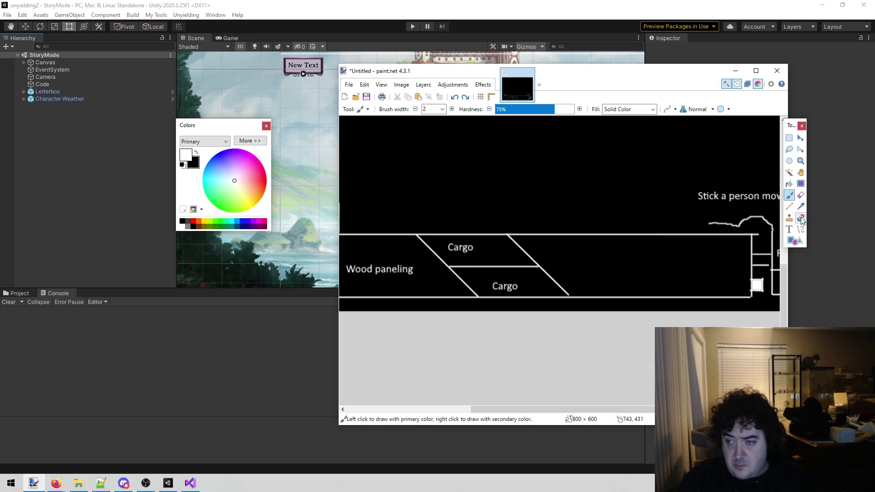
click(801, 229)
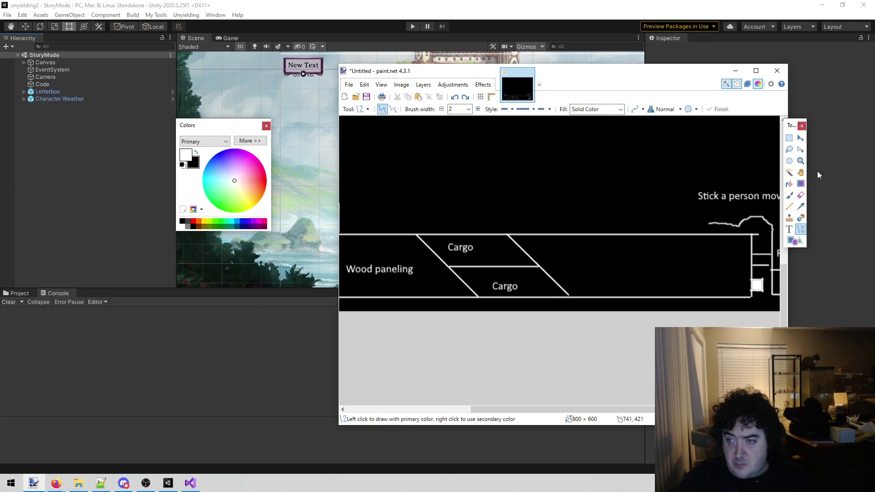
Zoom out, draw a second white box outline on the deck near the stick figure, and choose red
click(800, 161)
right_click(639, 233)
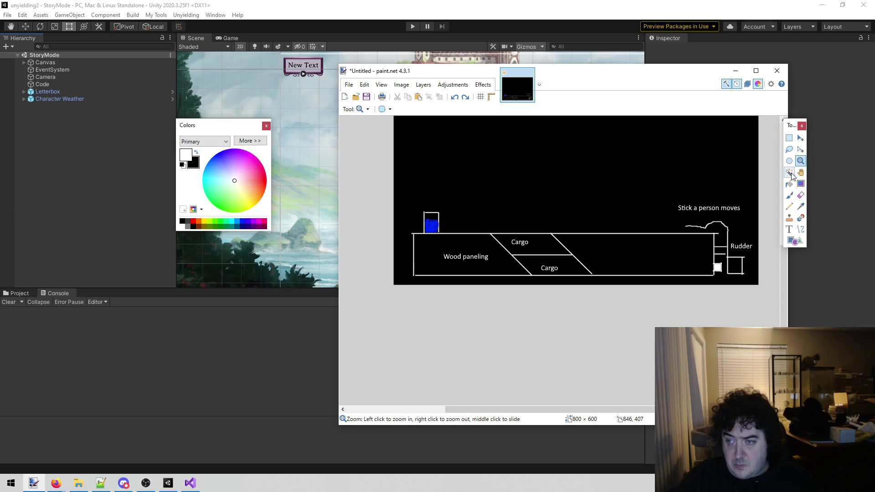
click(801, 230)
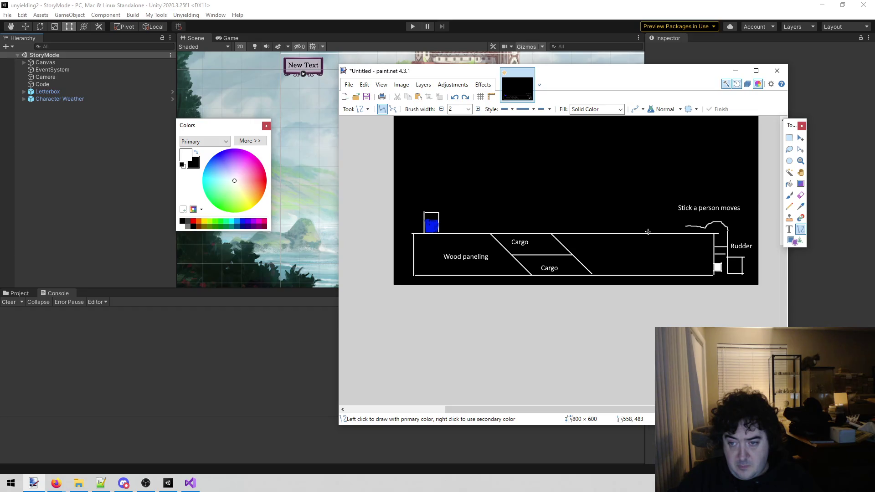
mouse_move(646, 233)
mouse_down()
mouse_move(648, 216)
mouse_move(662, 217)
mouse_up()
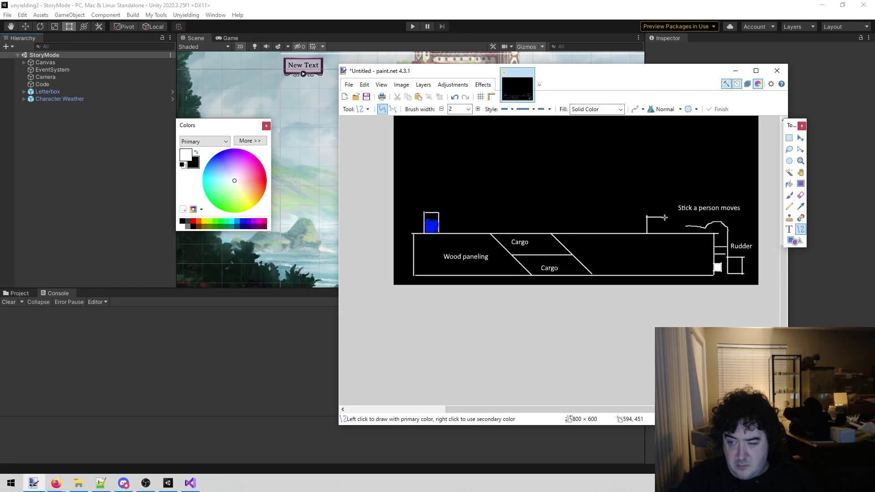
drag(660, 218, 663, 230)
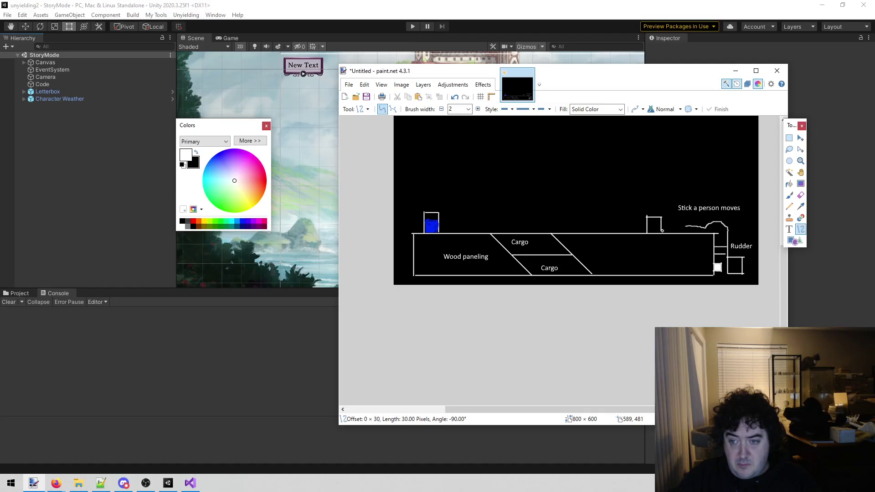
drag(661, 233, 661, 234)
click(789, 195)
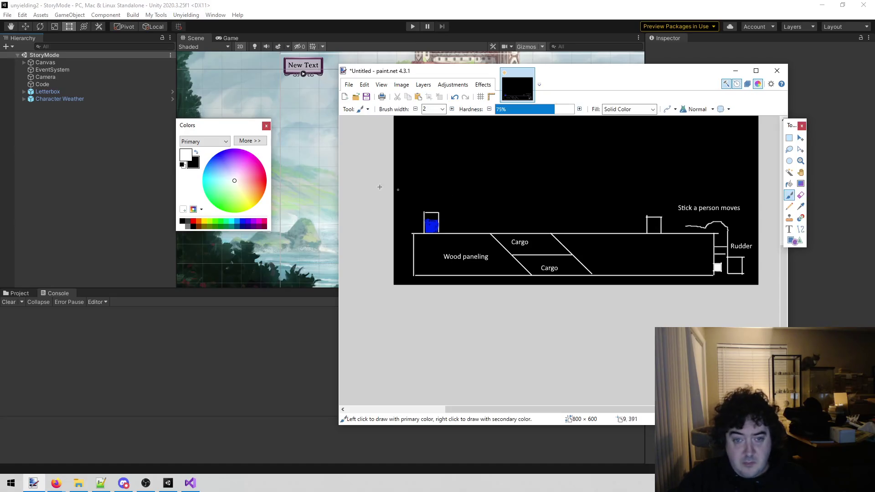
drag(243, 181, 288, 177)
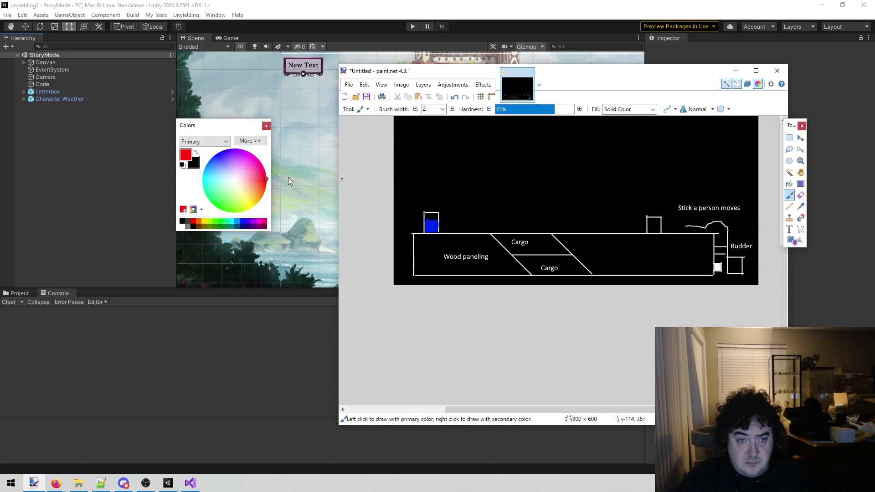
Fill the right-hand deck box solid red with a brush stroke and bucket fill, then zoom out
click(801, 160)
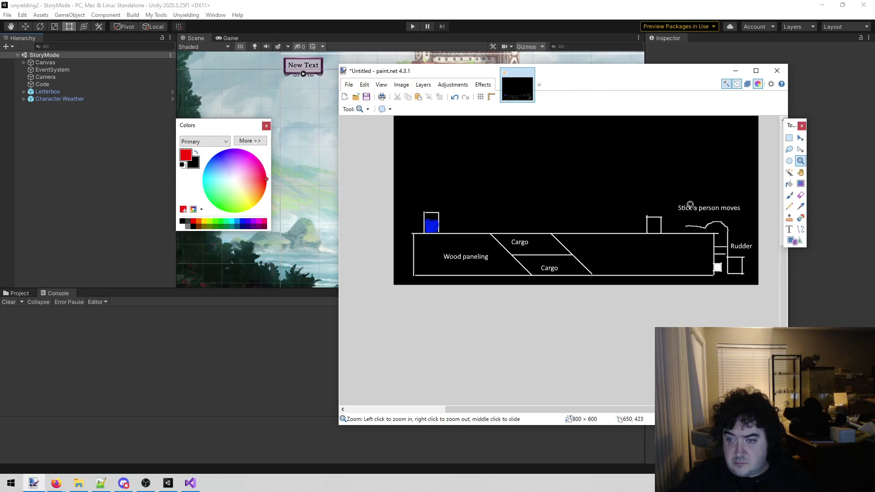
drag(691, 206, 624, 241)
click(789, 196)
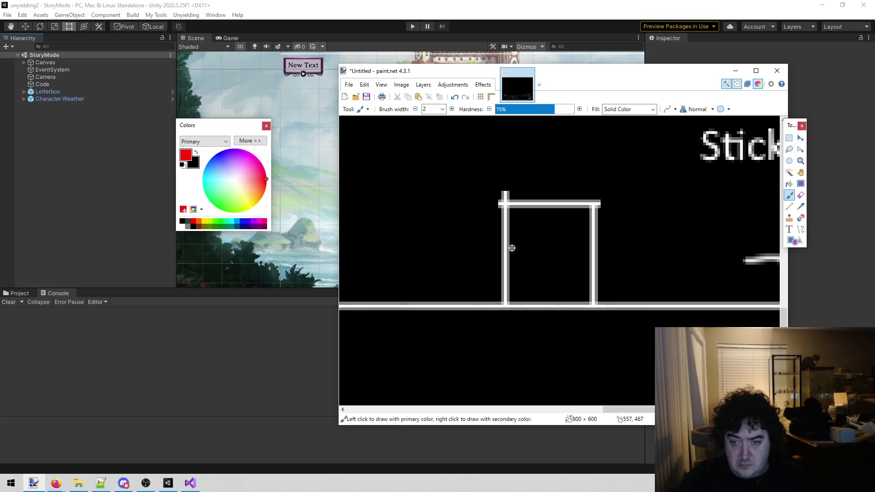
drag(512, 244, 580, 252)
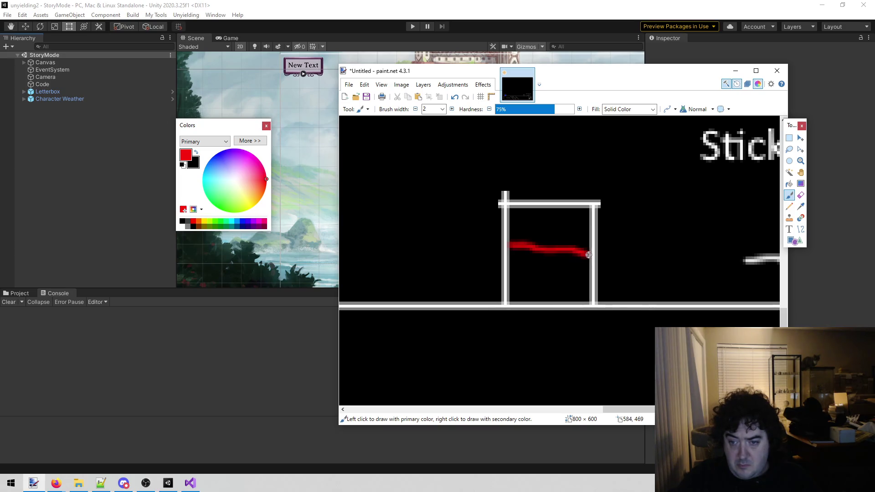
click(789, 184)
click(539, 275)
click(801, 161)
right_click(516, 251)
right_click(515, 251)
right_click(516, 250)
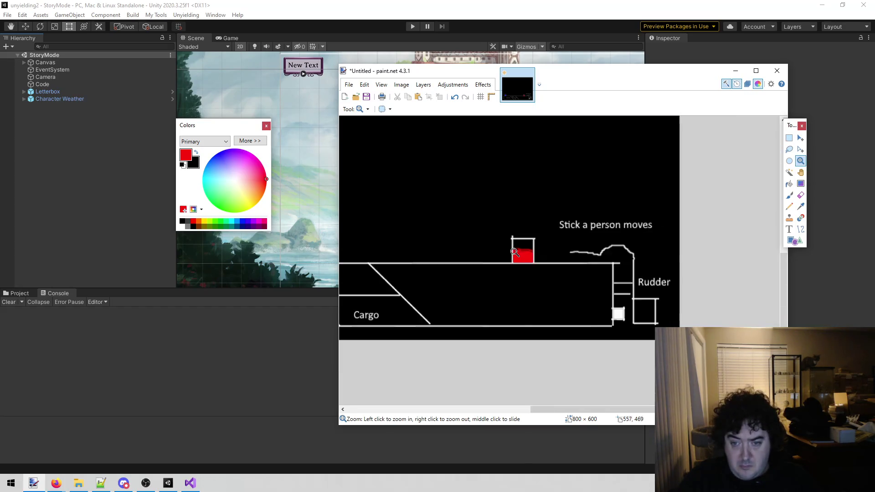
drag(554, 411, 469, 411)
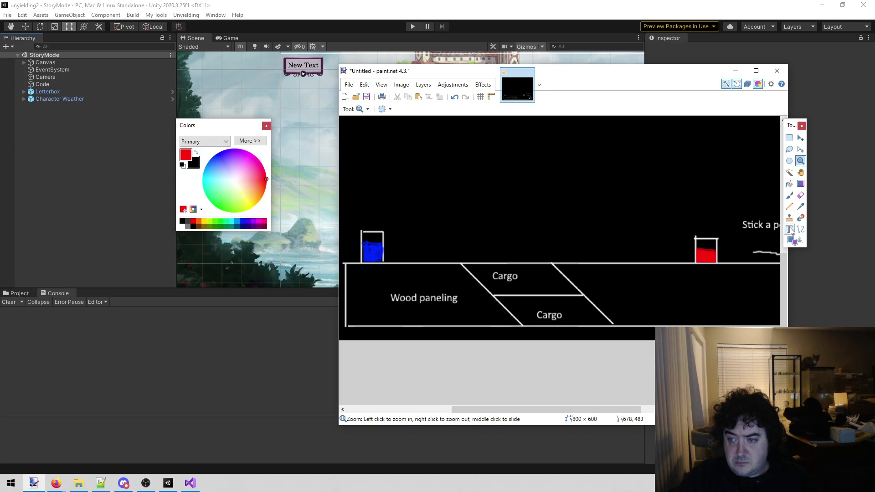
click(790, 230)
click(789, 195)
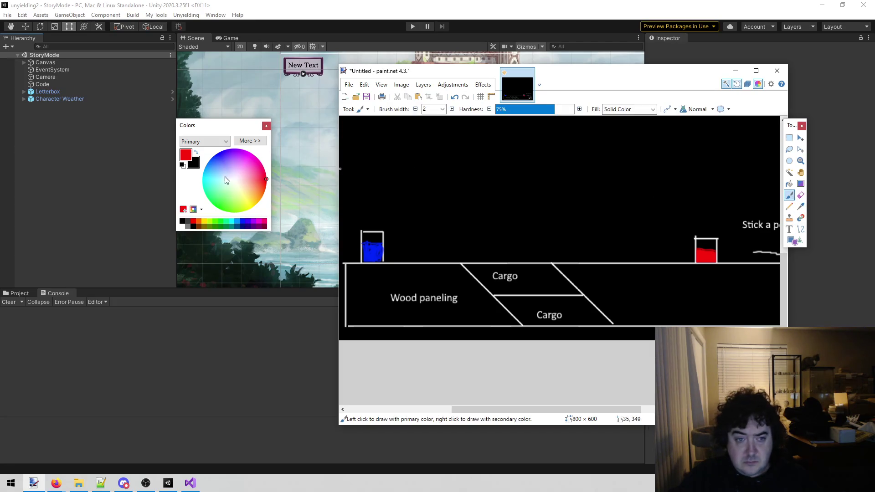
Switch back to white and draw an open-bottomed box outline on the deck left of the red box
click(182, 226)
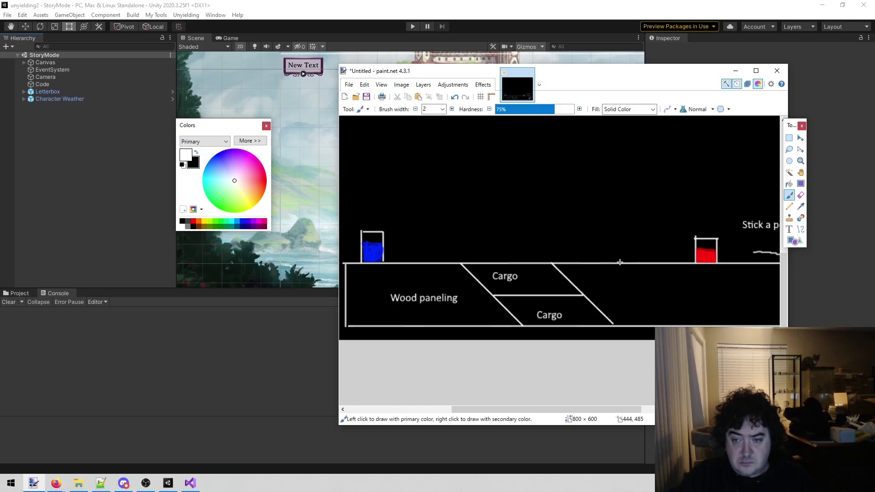
drag(620, 263, 626, 237)
key(ctrl+z)
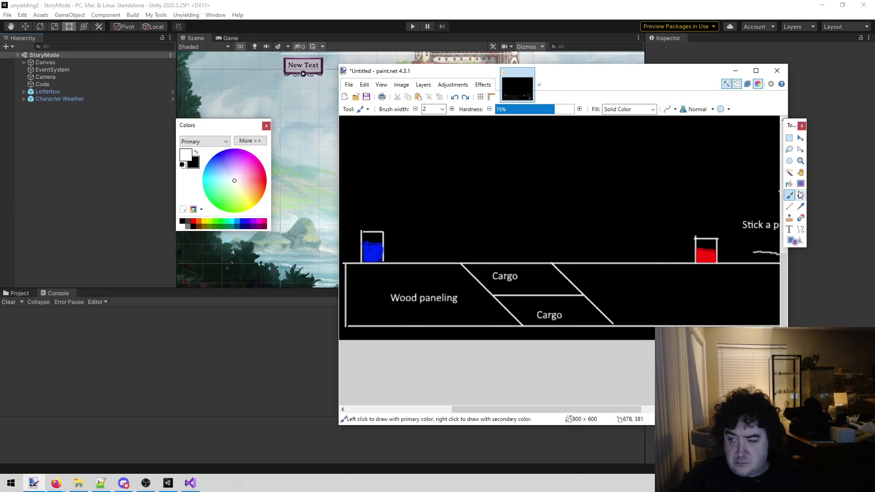
click(801, 230)
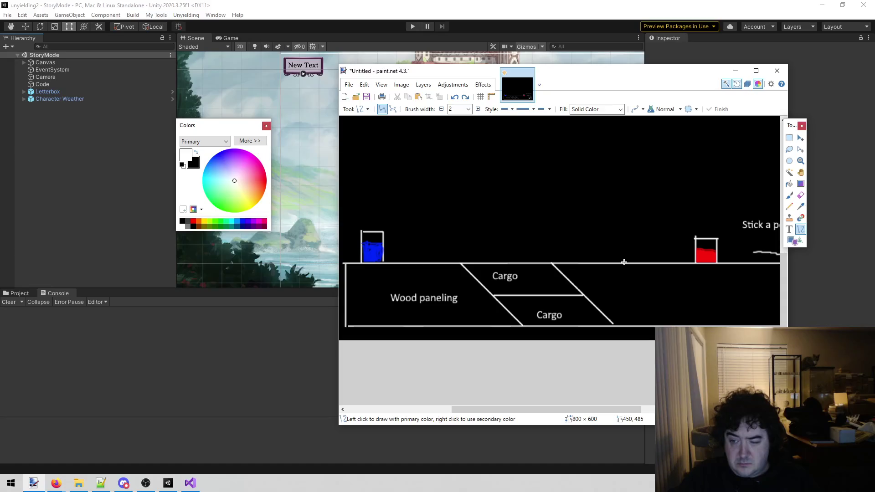
drag(621, 262, 621, 237)
drag(621, 237, 643, 237)
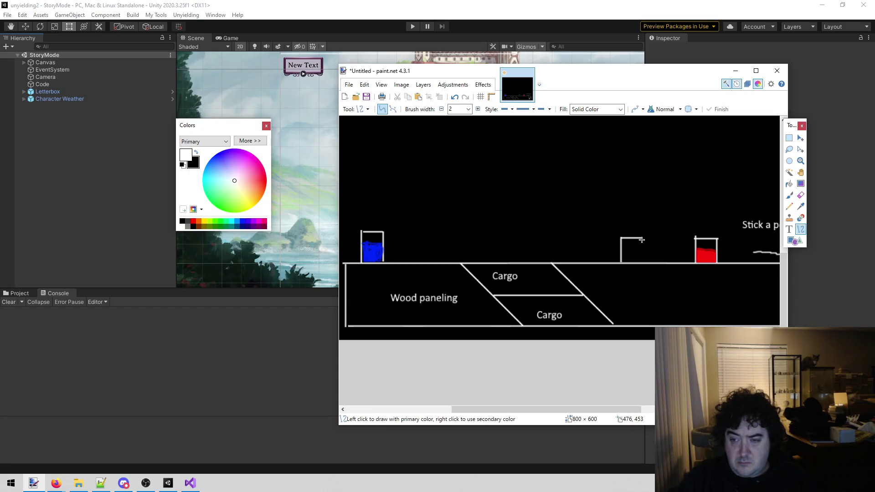
drag(641, 237, 642, 263)
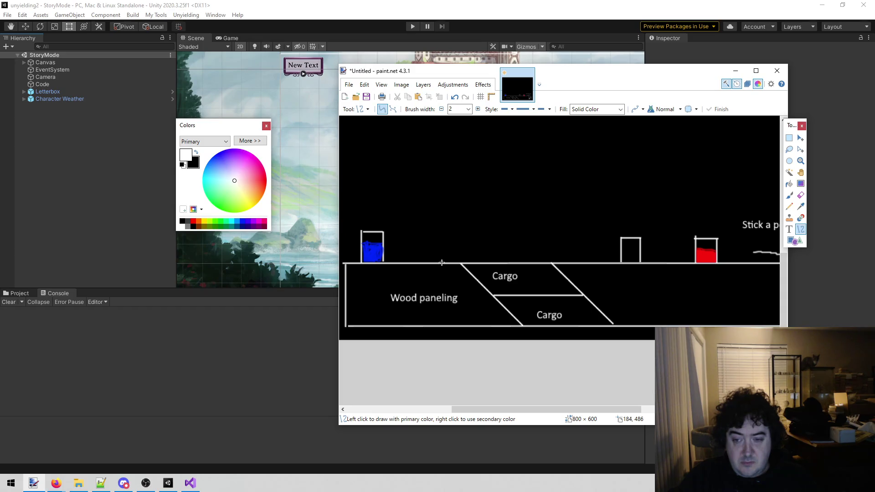
Draw another open-bottomed white box outline on the deck beside the blue box
drag(448, 262, 448, 230)
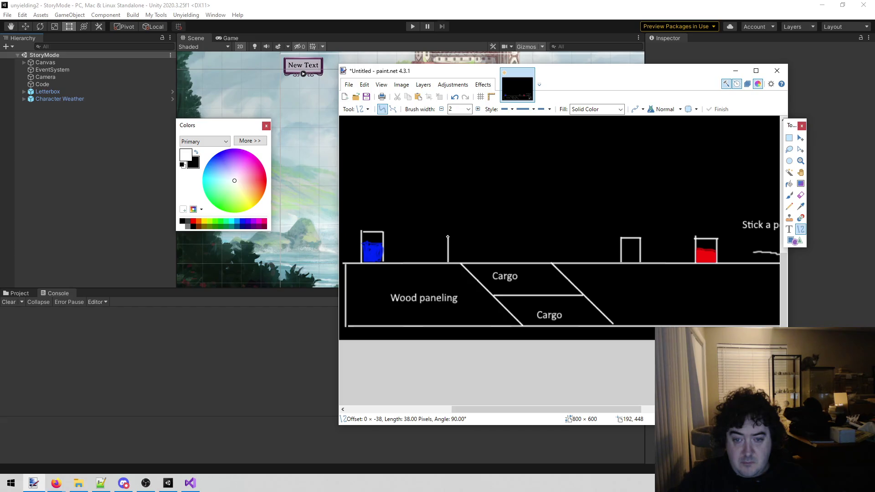
mouse_move(449, 236)
mouse_down()
mouse_move(471, 235)
mouse_move(471, 260)
mouse_up()
key(ctrl+z)
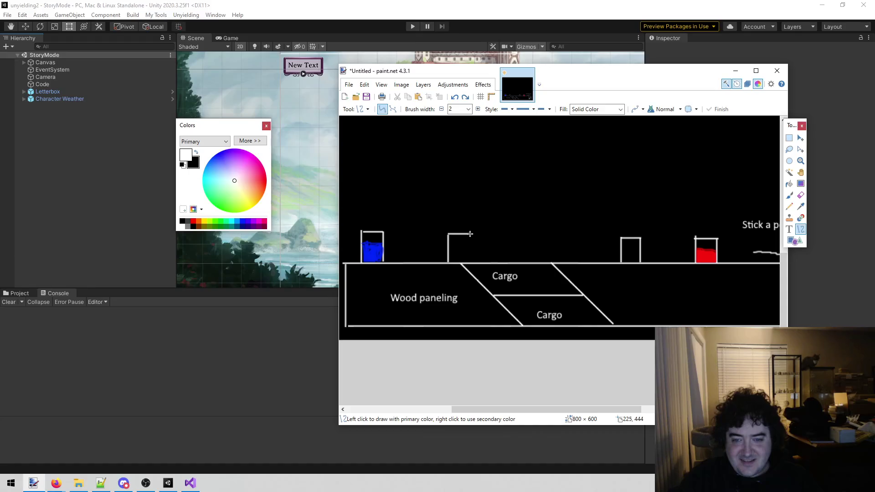
drag(470, 233, 469, 263)
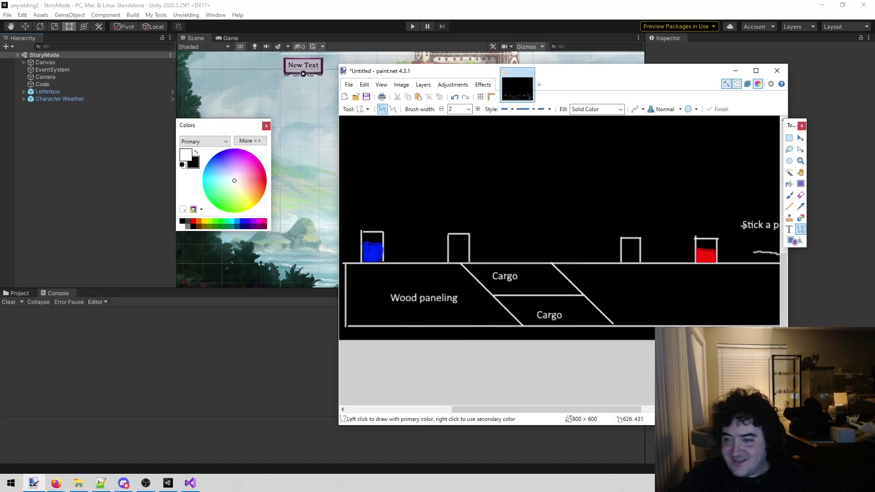
click(789, 195)
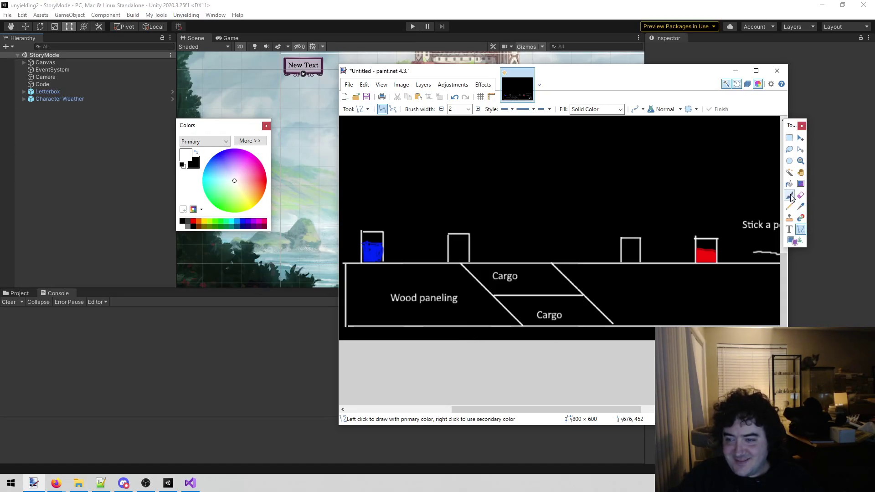
Pick magenta and fill the box beside the blue one below a wavy brushed line, then zoom out
drag(236, 182, 250, 156)
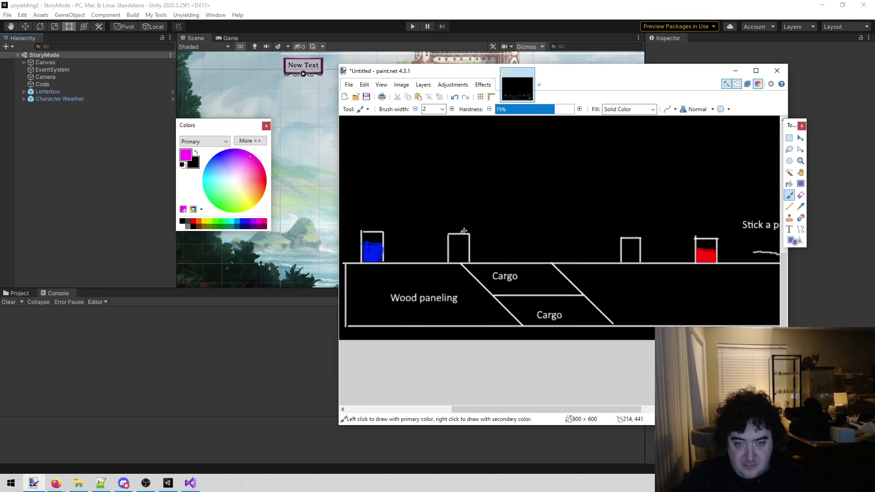
click(800, 160)
drag(487, 219, 449, 266)
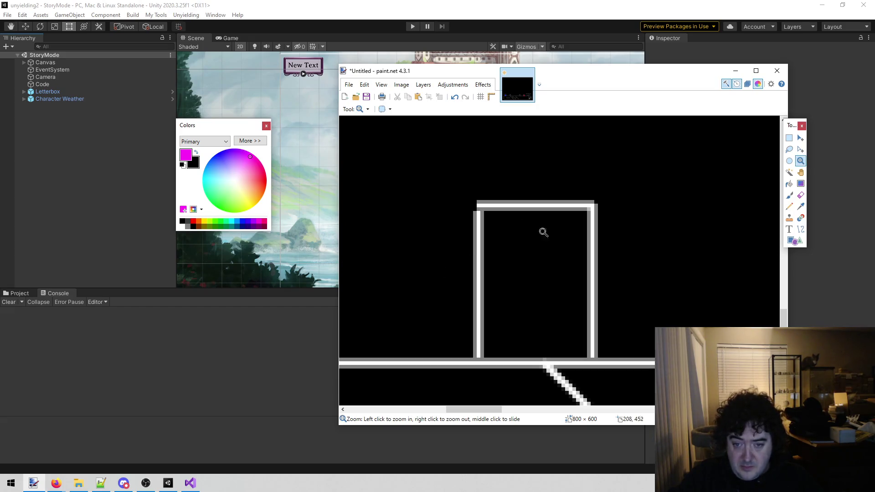
click(789, 197)
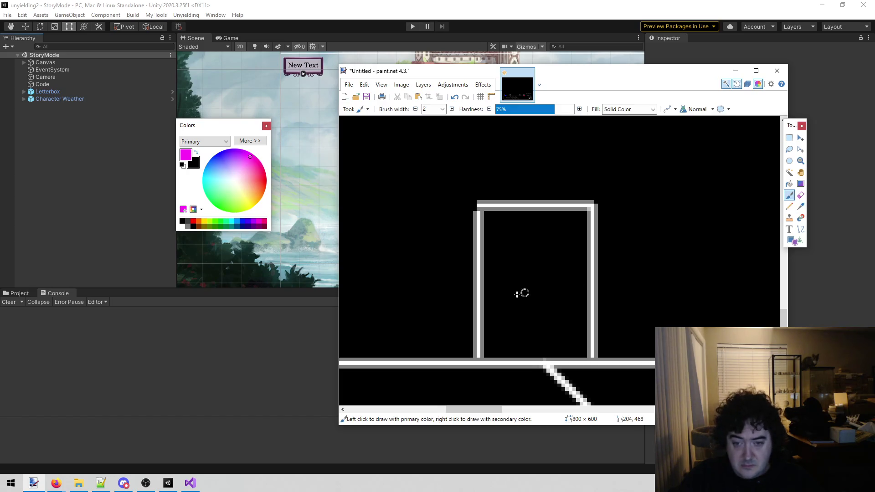
drag(484, 282, 587, 284)
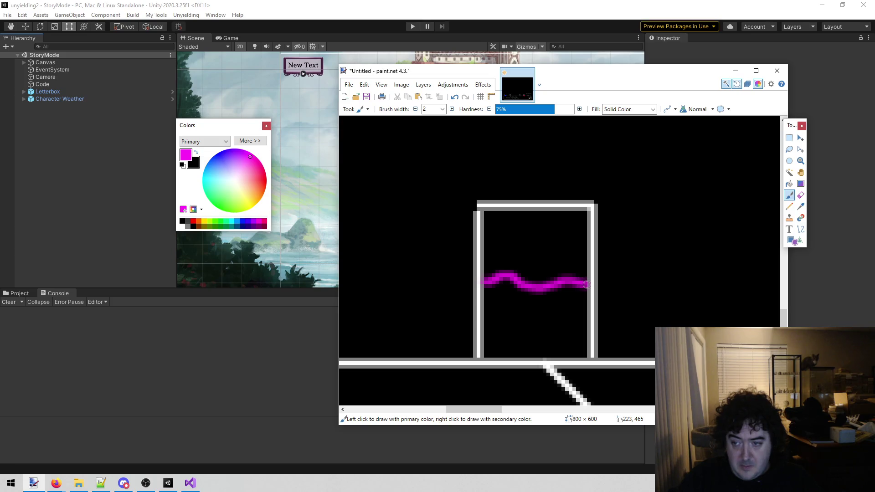
click(790, 184)
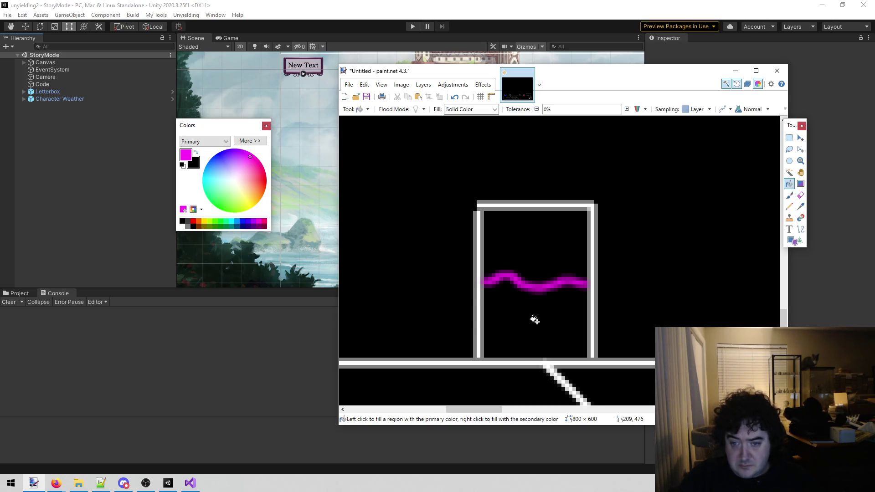
click(535, 320)
click(801, 161)
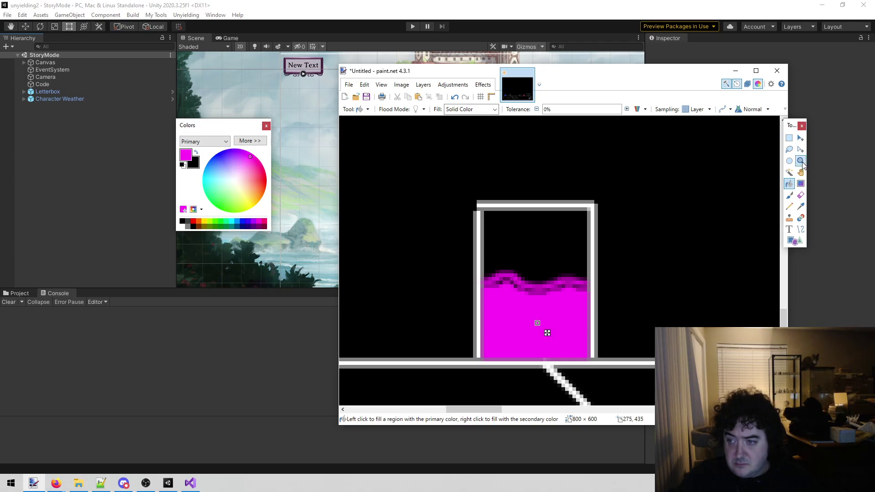
right_click(660, 219)
right_click(660, 219)
right_click(661, 219)
right_click(628, 233)
drag(475, 407, 569, 407)
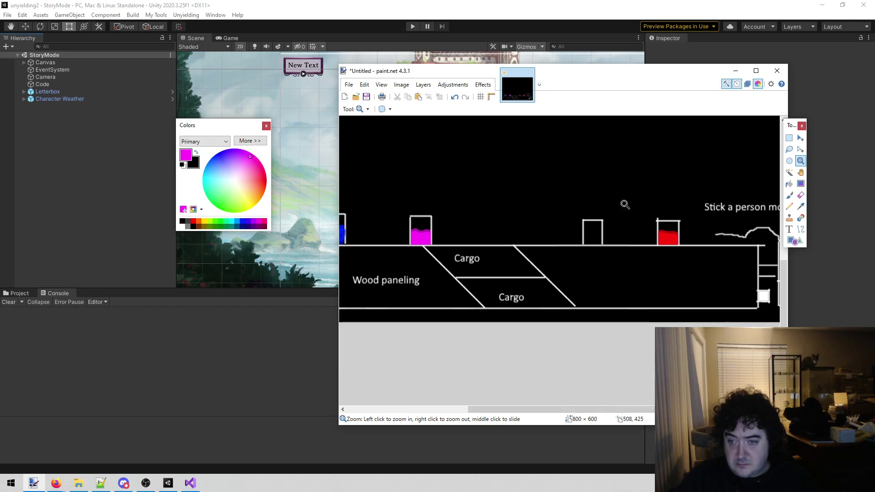
Zoom into the box left of the red one and fill it magenta below a wavy line
drag(606, 214, 570, 255)
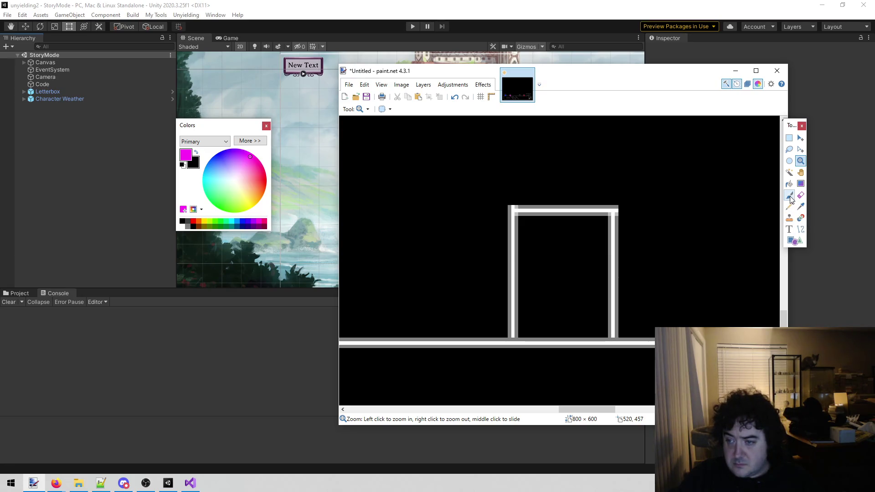
click(789, 195)
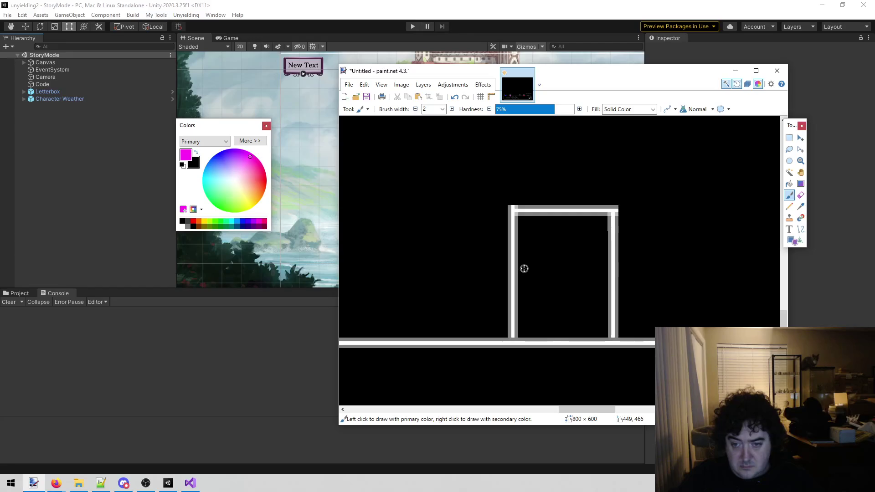
drag(519, 268, 608, 265)
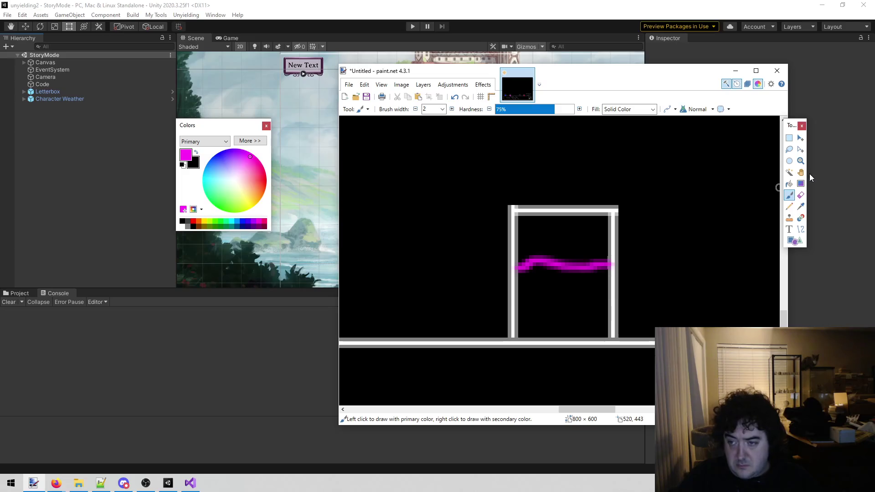
click(789, 183)
click(538, 311)
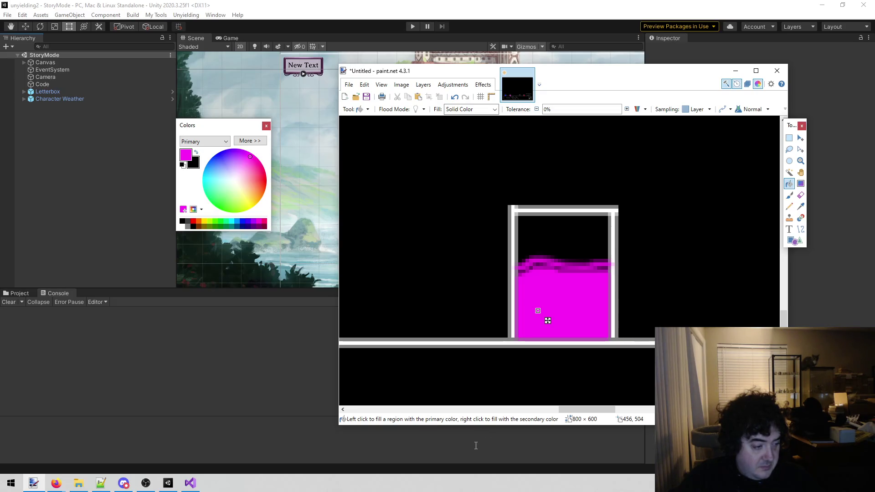
Zoom and scroll back out to view the whole ship with its four coloured deck boxes
click(801, 161)
right_click(496, 242)
right_click(496, 242)
right_click(496, 242)
right_click(504, 265)
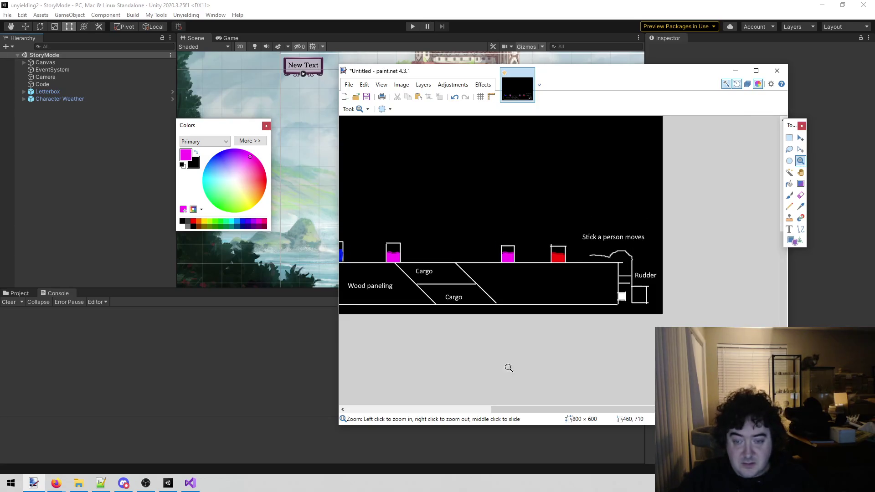
drag(518, 409, 483, 409)
drag(493, 223, 410, 302)
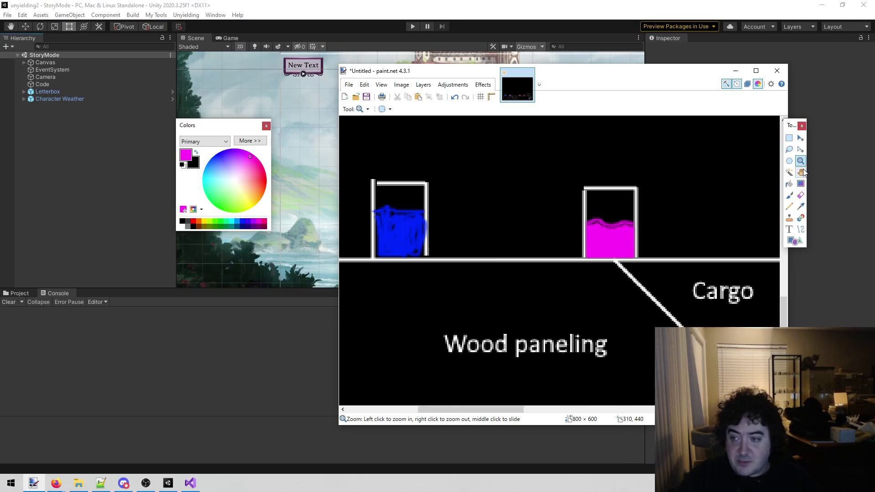
right_click(588, 172)
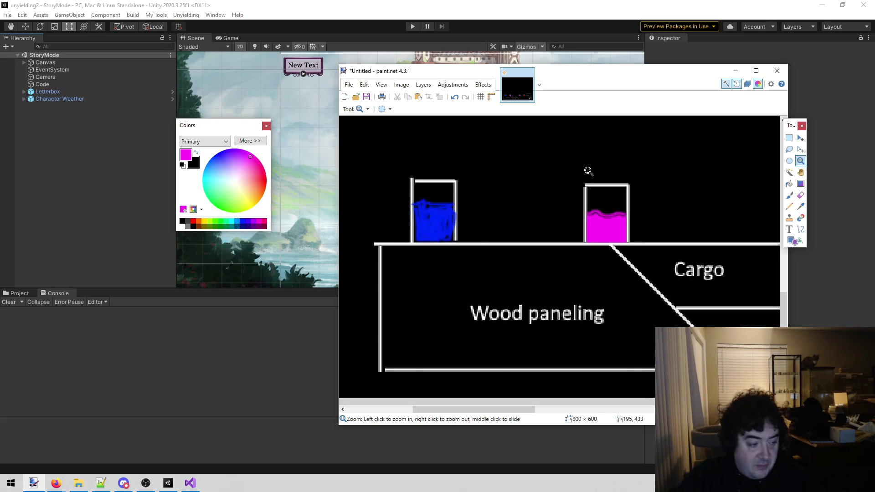
right_click(553, 201)
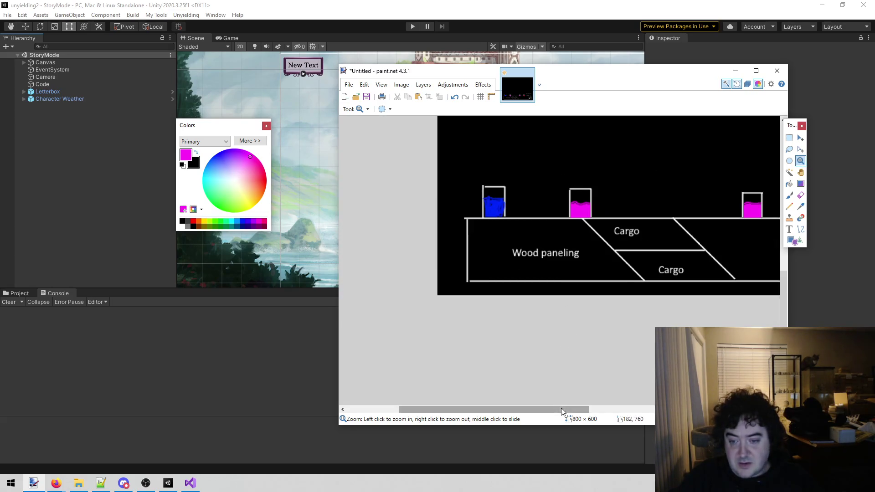
scroll(567, 410, right, 2)
scroll(580, 363, up, 3)
scroll(586, 347, down, 3)
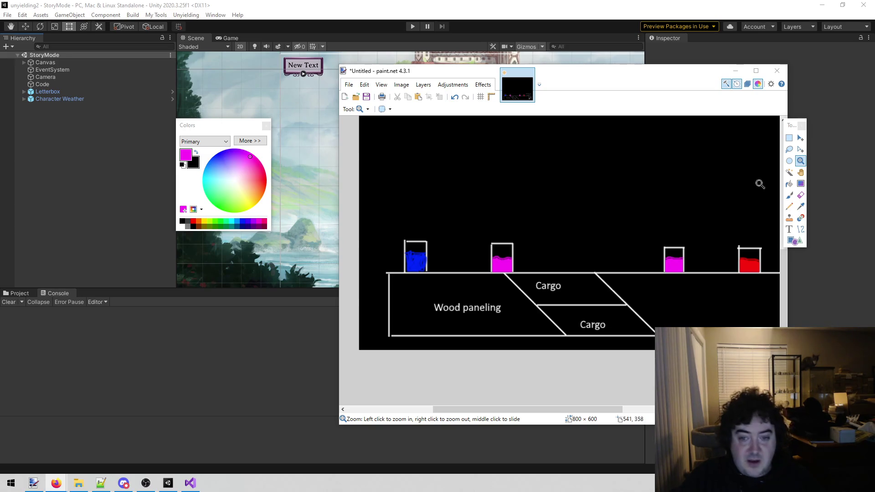
mouse_move(458, 409)
mouse_down()
mouse_move(562, 408)
mouse_move(473, 404)
mouse_up()
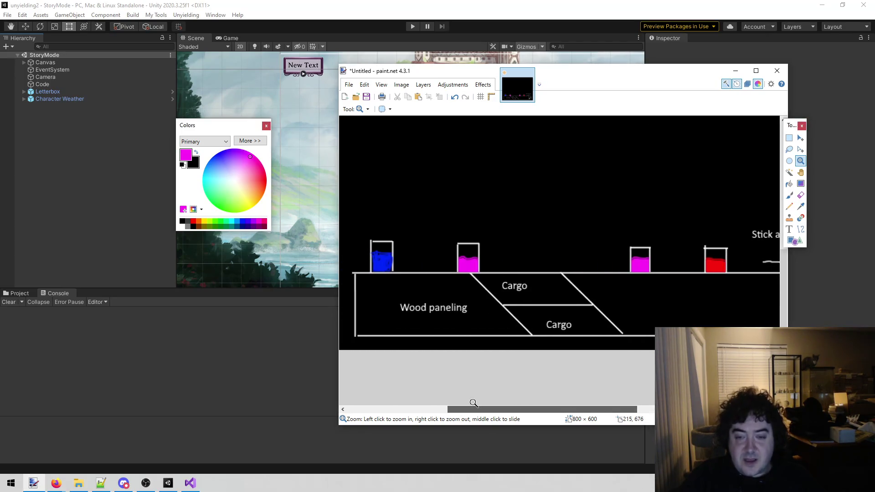
Select the Paintbrush with white as the painting colour
click(790, 196)
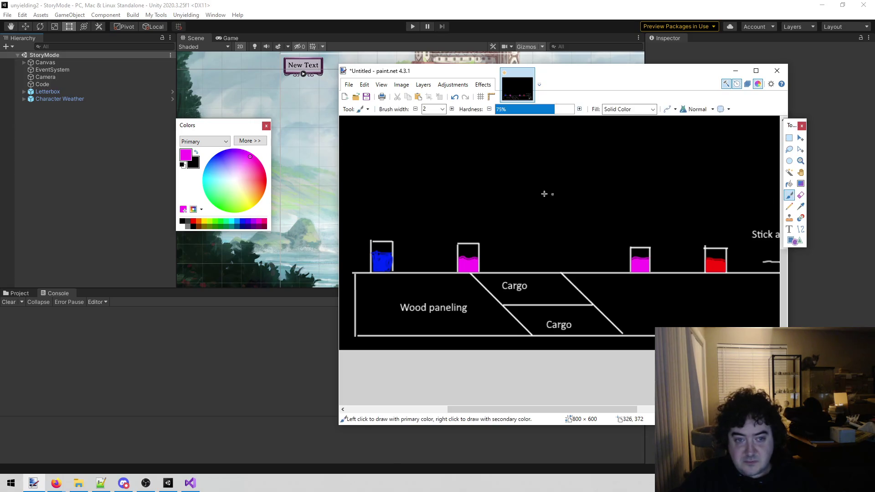
click(182, 226)
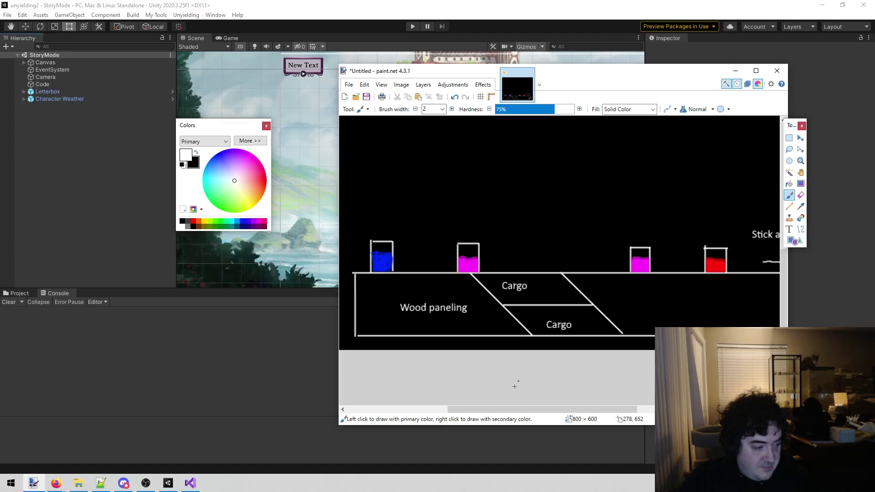
mouse_move(474, 410)
mouse_down()
mouse_move(532, 416)
mouse_move(485, 408)
mouse_up()
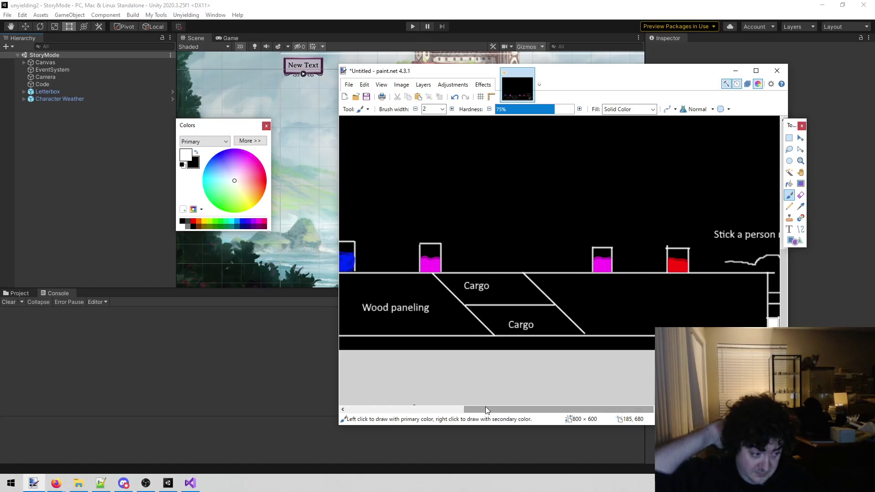